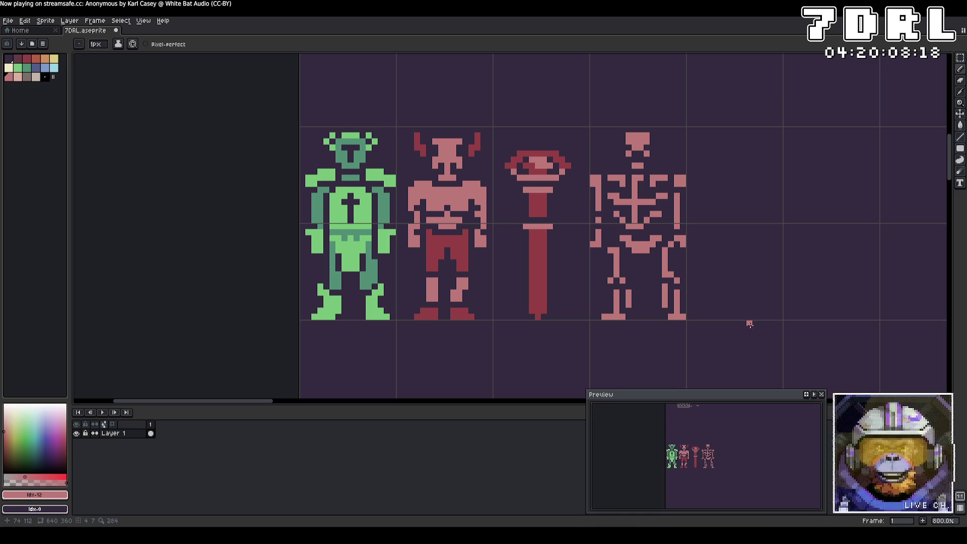
Shade the skeleton's shoulders and ribs with the dark red sampled from the sprite
{"action": "left_click", "coordinate": [514, 245], "text": "alt"}
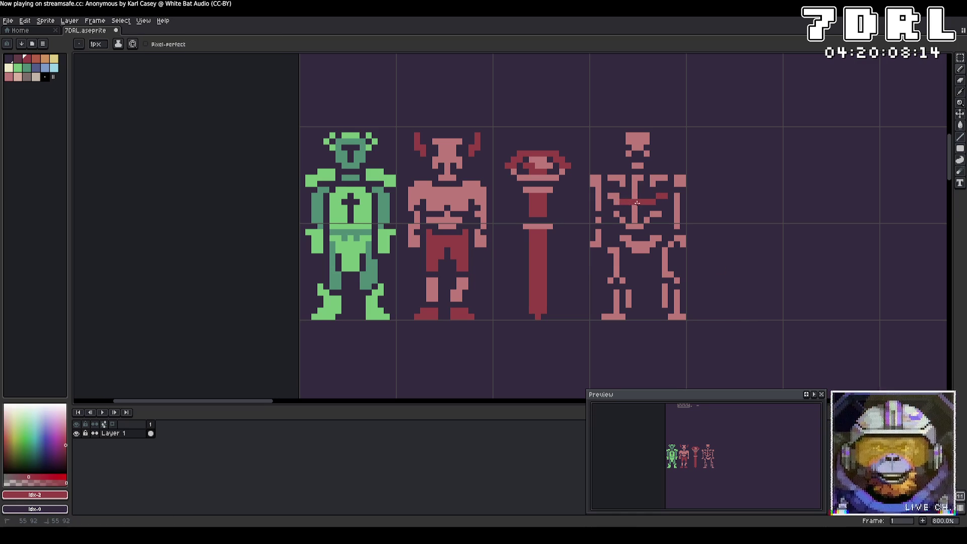
{"action": "mouse_move", "coordinate": [624, 180]}
{"action": "left_mouse_down"}
{"action": "mouse_move", "coordinate": [612, 178]}
{"action": "mouse_move", "coordinate": [653, 180]}
{"action": "left_mouse_up"}
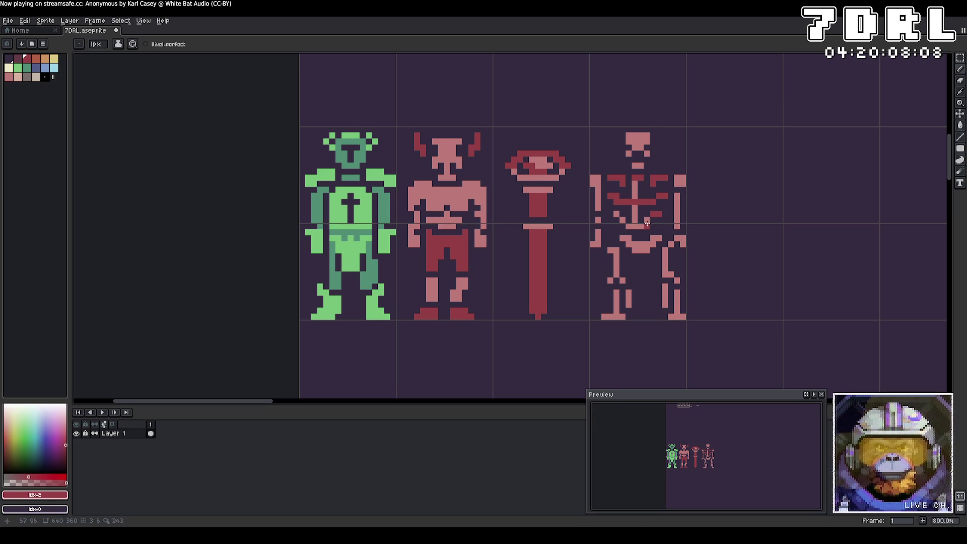
{"action": "key", "text": "v"}
{"action": "key", "text": "b"}
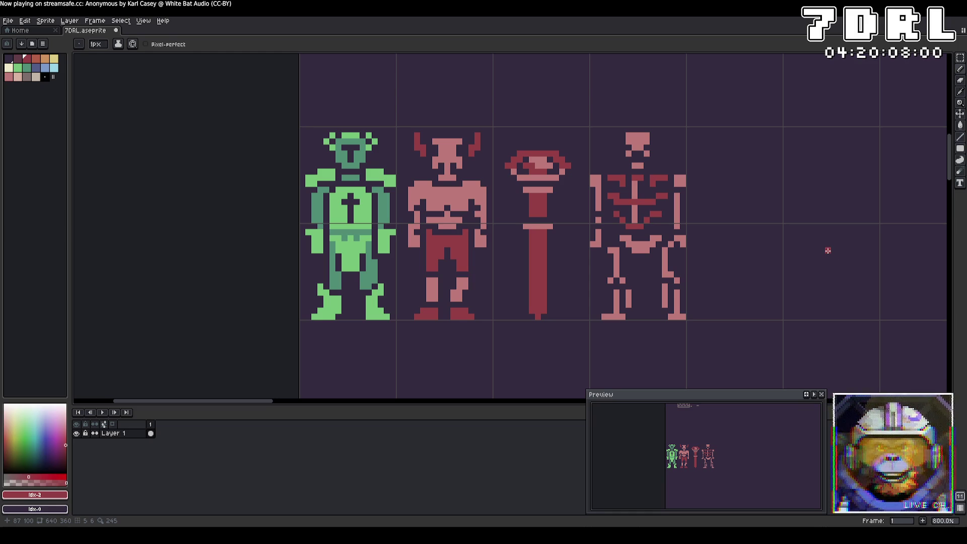
{"action": "mouse_move", "coordinate": [664, 283]}
{"action": "left_mouse_down"}
{"action": "mouse_move", "coordinate": [665, 305]}
{"action": "mouse_move", "coordinate": [630, 308]}
{"action": "left_mouse_up"}
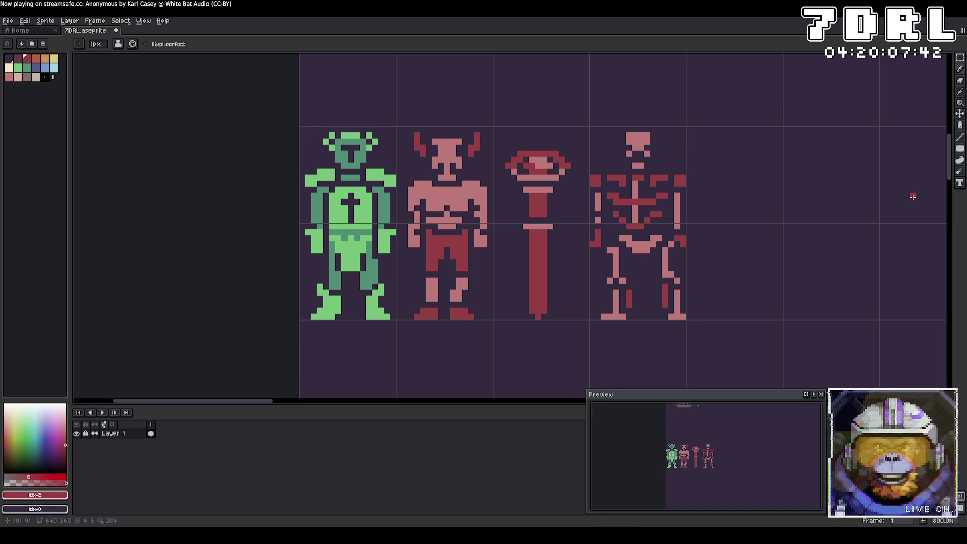
Round off and widen the top of the skull in pale pink
{"action": "left_click", "coordinate": [644, 135]}
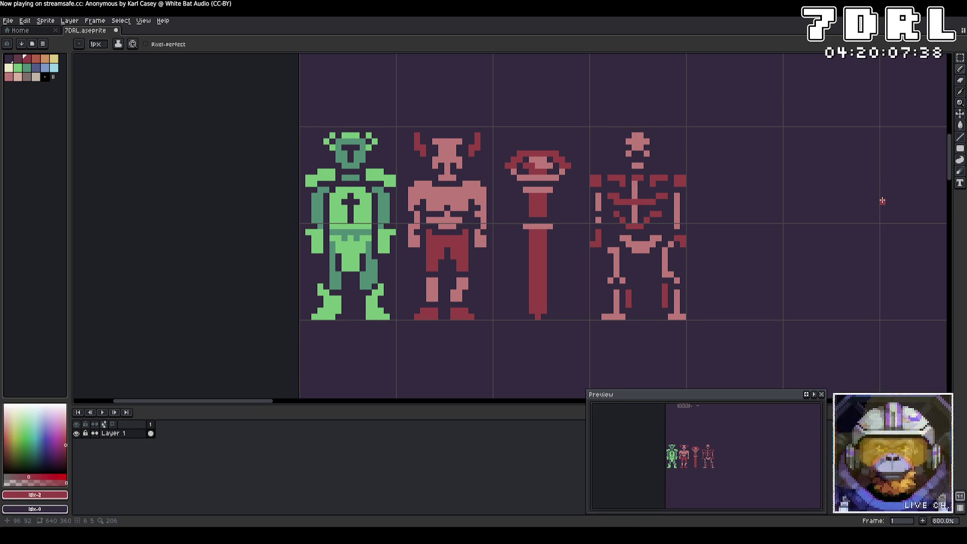
{"action": "left_click", "coordinate": [647, 136], "text": "alt"}
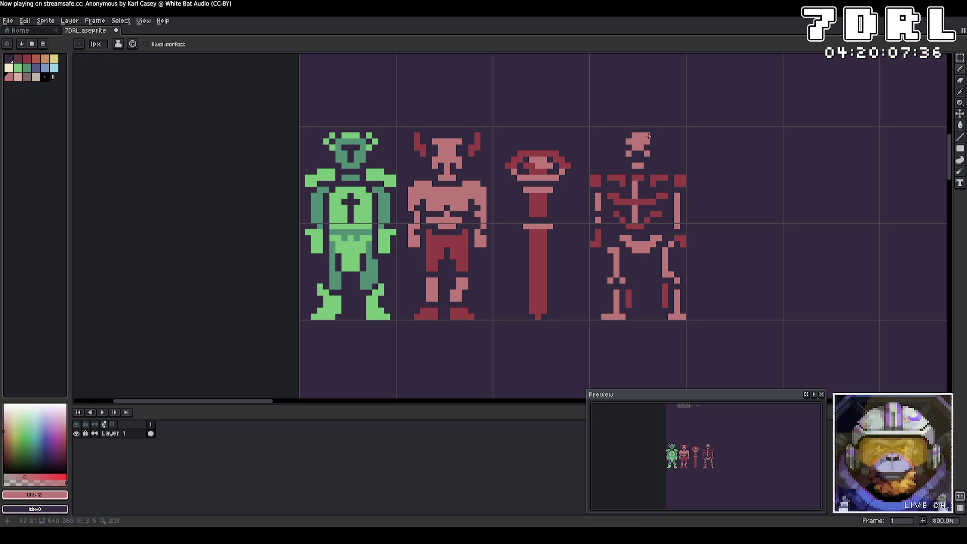
{"action": "left_click", "coordinate": [622, 139]}
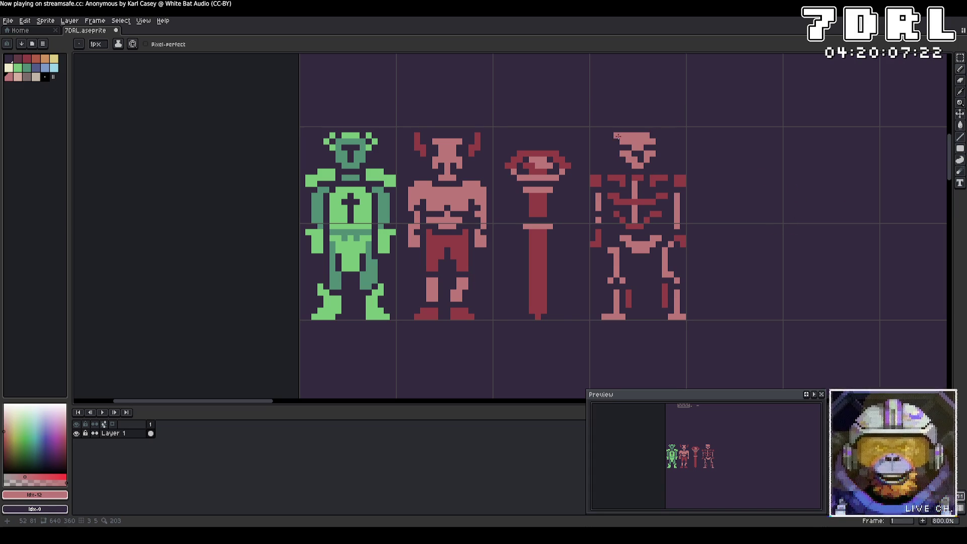
{"action": "key", "text": "v"}
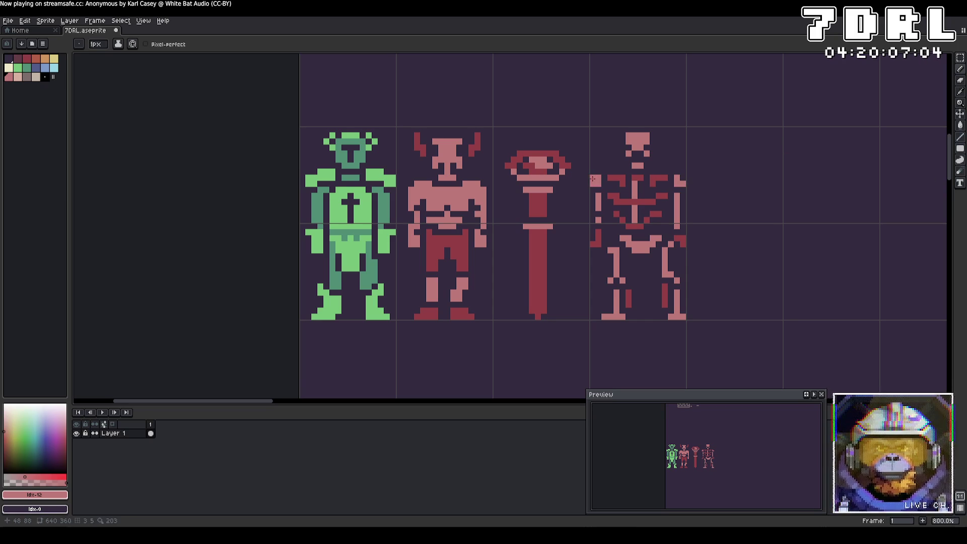
Add more dark red rib lines across the chest, sampling red and pale pink as needed
{"action": "left_click", "coordinate": [666, 194], "text": "alt"}
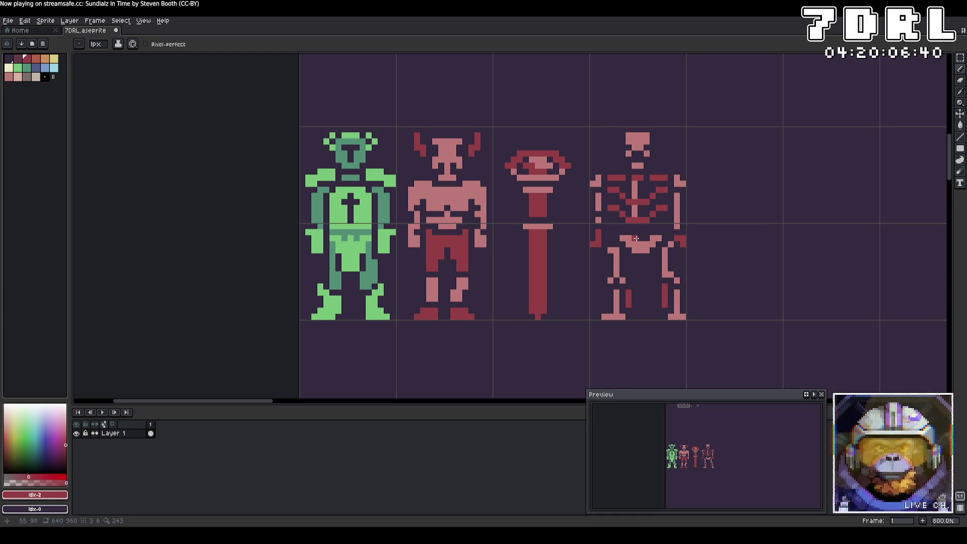
{"action": "left_click", "coordinate": [640, 230], "text": "alt"}
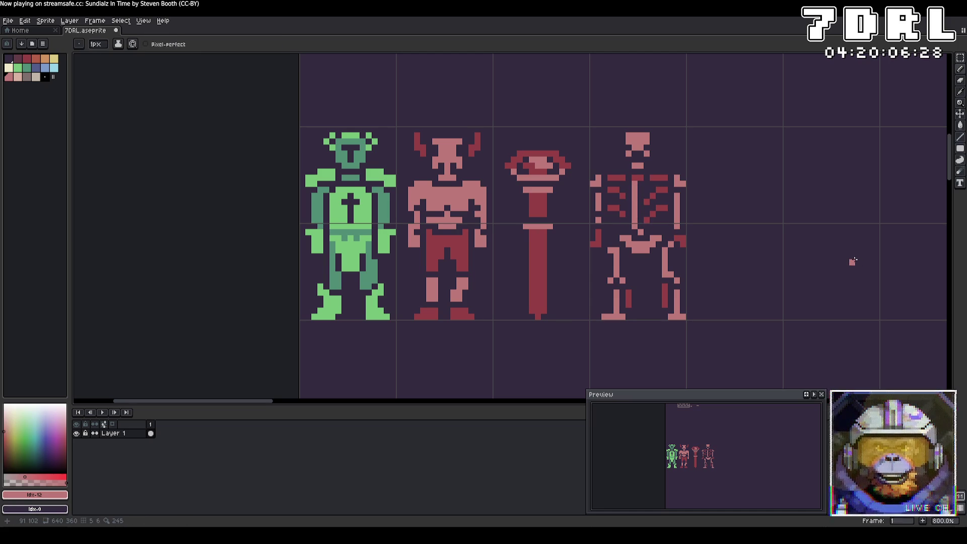
{"action": "key", "text": "v"}
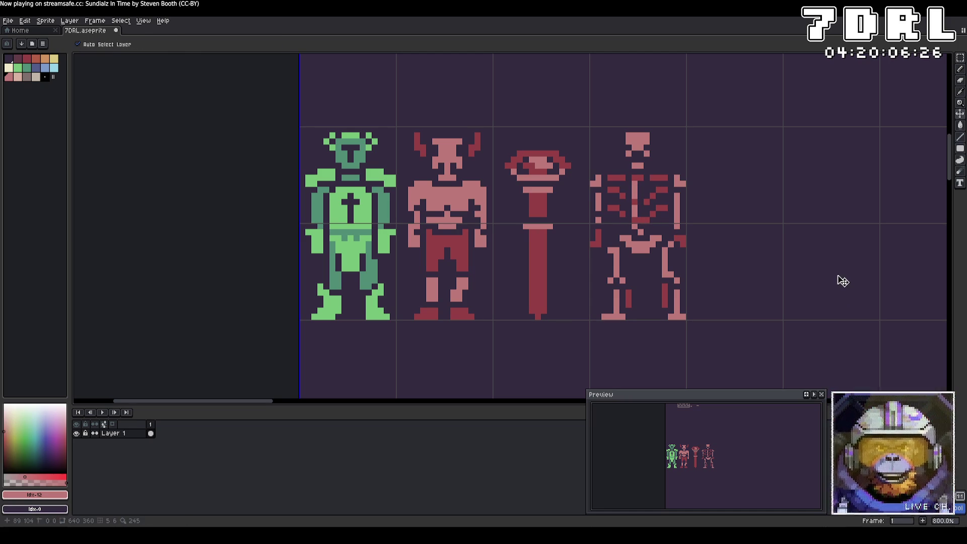
{"action": "key", "text": "b"}
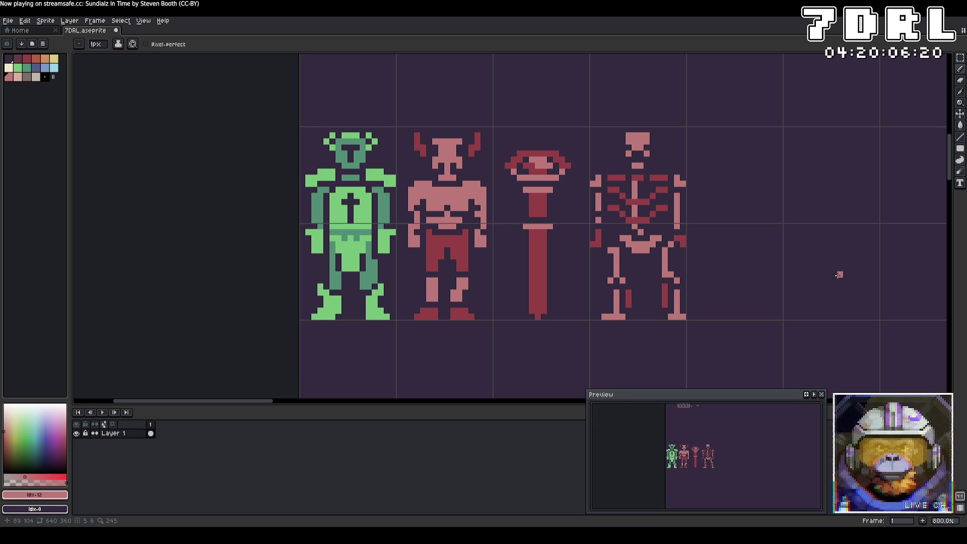
{"action": "left_click", "coordinate": [614, 242], "text": "alt"}
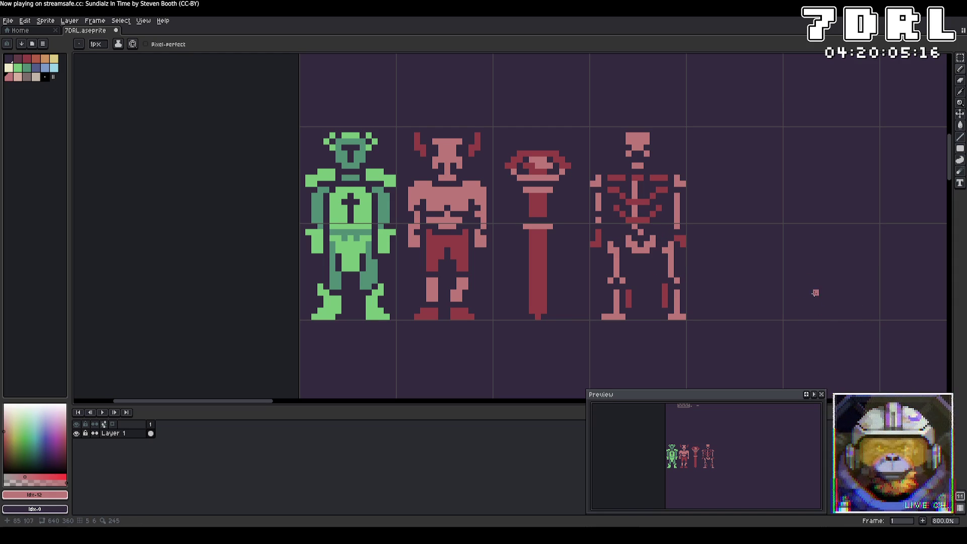
Choose a selection tool to grab part of the skeleton sprite
{"action": "left_click", "coordinate": [960, 58]}
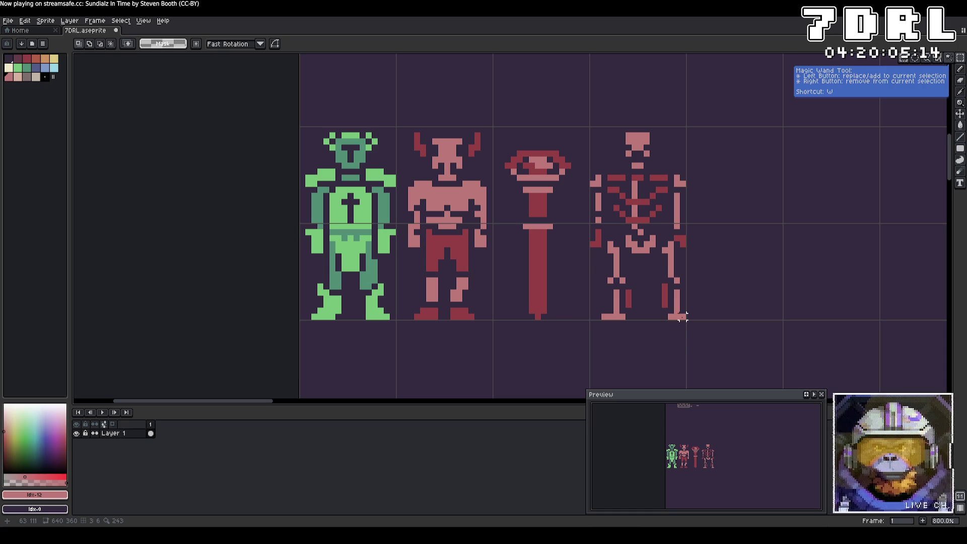
Move the skeleton's lower right leg into one continuous piece, then return to the Pencil
{"action": "left_click_drag", "start_coordinate": [683, 317], "coordinate": [654, 241]}
{"action": "left_click", "coordinate": [718, 268]}
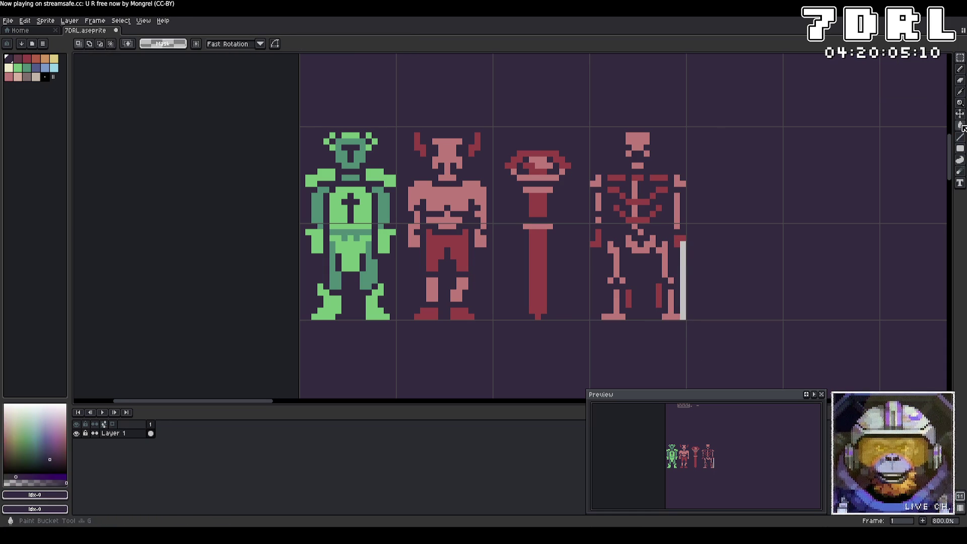
{"action": "left_click", "coordinate": [960, 126]}
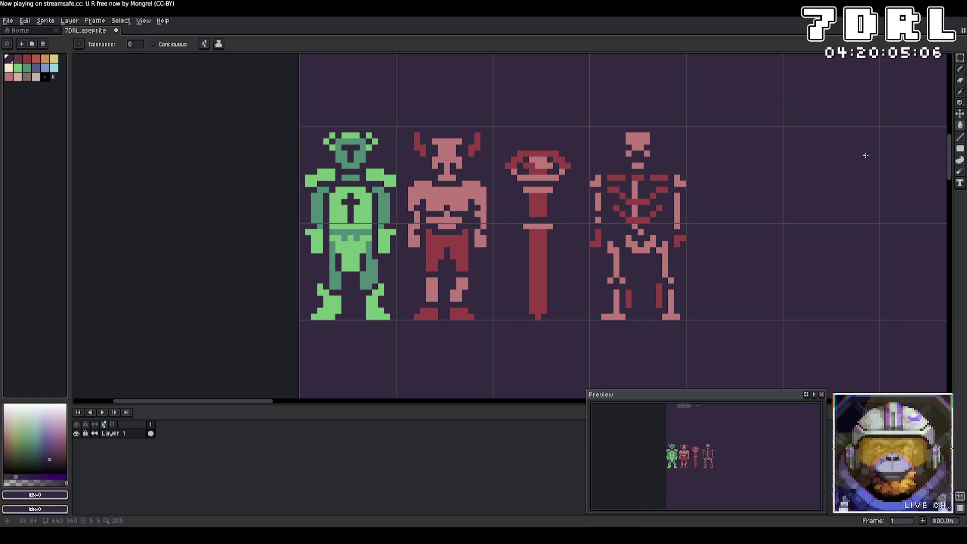
{"action": "left_click", "coordinate": [960, 68]}
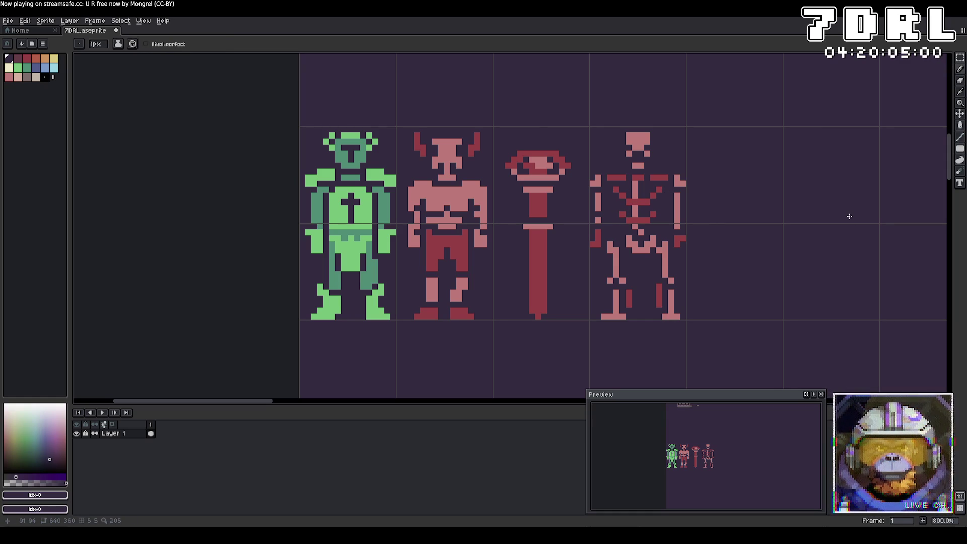
Redraw the rib and pelvis shading in dark red, briefly painting the skull's top row dark
{"action": "left_click", "coordinate": [658, 215], "text": "alt"}
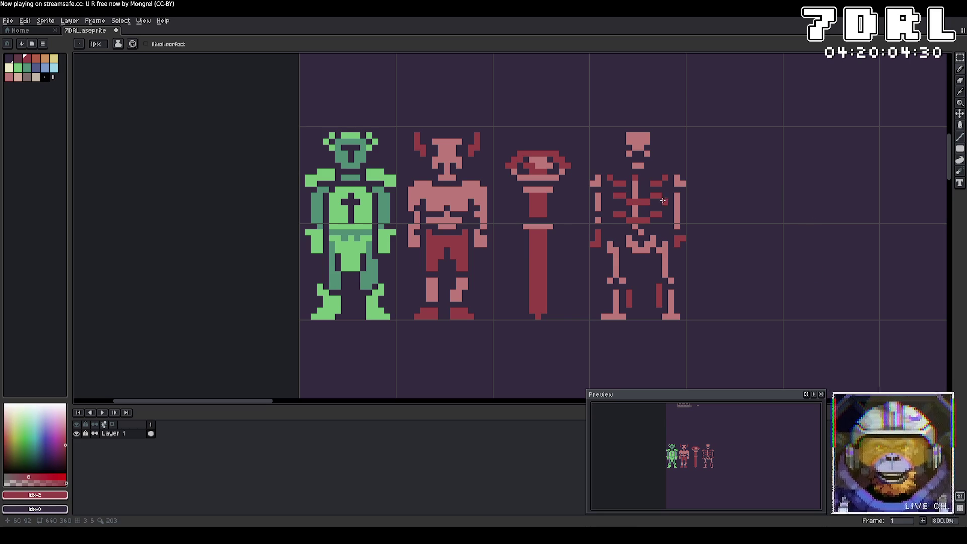
{"action": "left_click", "coordinate": [808, 218], "text": "alt"}
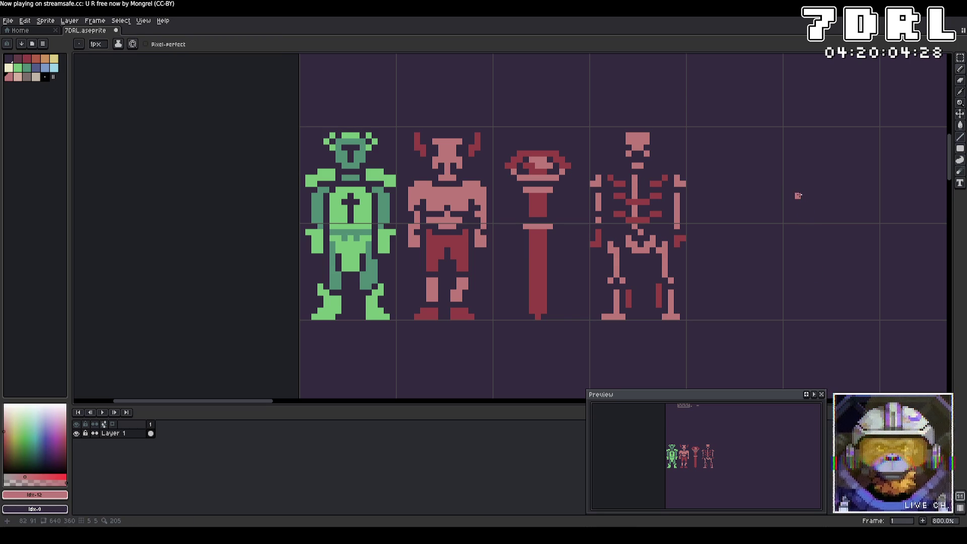
{"action": "left_click", "coordinate": [642, 165], "text": "alt"}
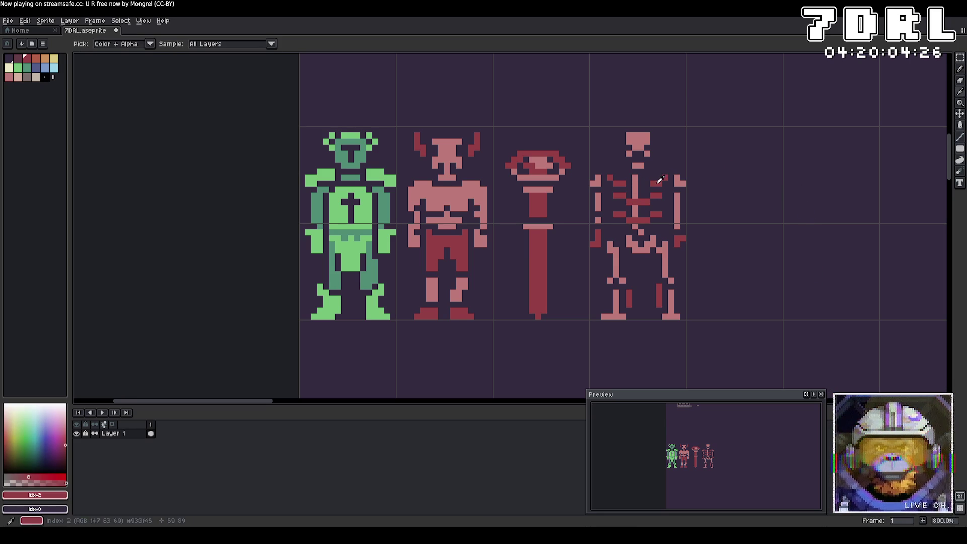
{"action": "left_click", "coordinate": [646, 135]}
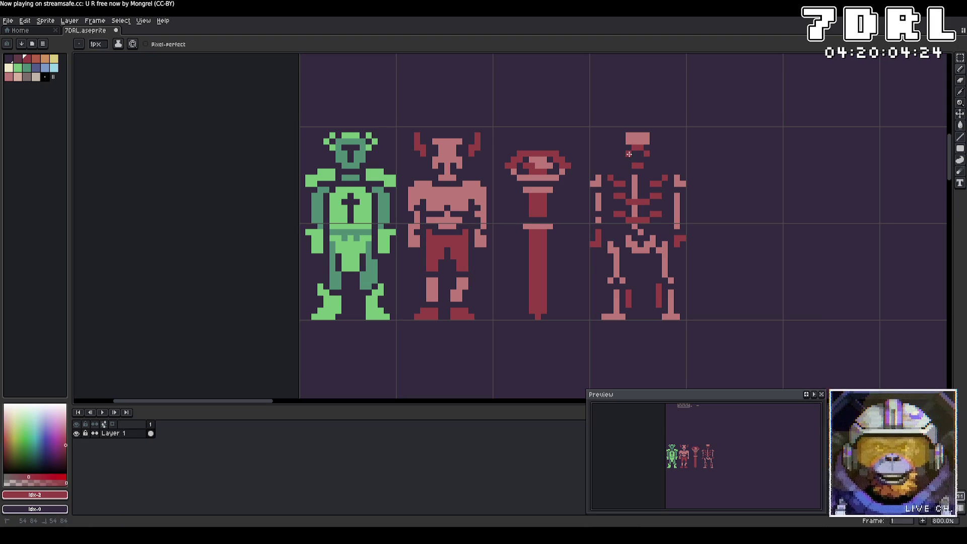
{"action": "left_click_drag", "start_coordinate": [645, 135], "coordinate": [628, 136]}
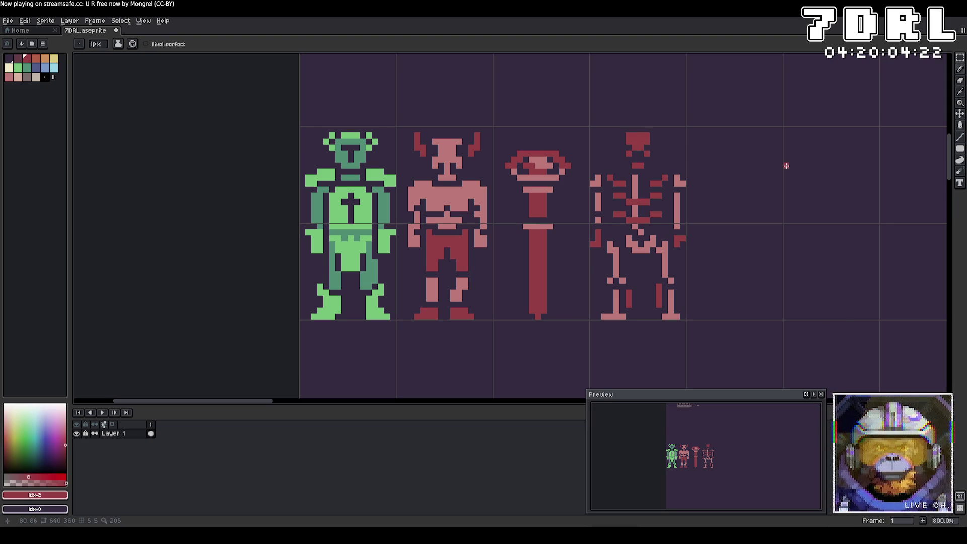
Repaint the skull's top row back to pale pink and finish the chest shading
{"action": "left_click", "coordinate": [671, 202], "text": "alt"}
{"action": "mouse_move", "coordinate": [648, 136]}
{"action": "left_mouse_down"}
{"action": "mouse_move", "coordinate": [633, 138]}
{"action": "mouse_move", "coordinate": [633, 150]}
{"action": "left_mouse_up"}
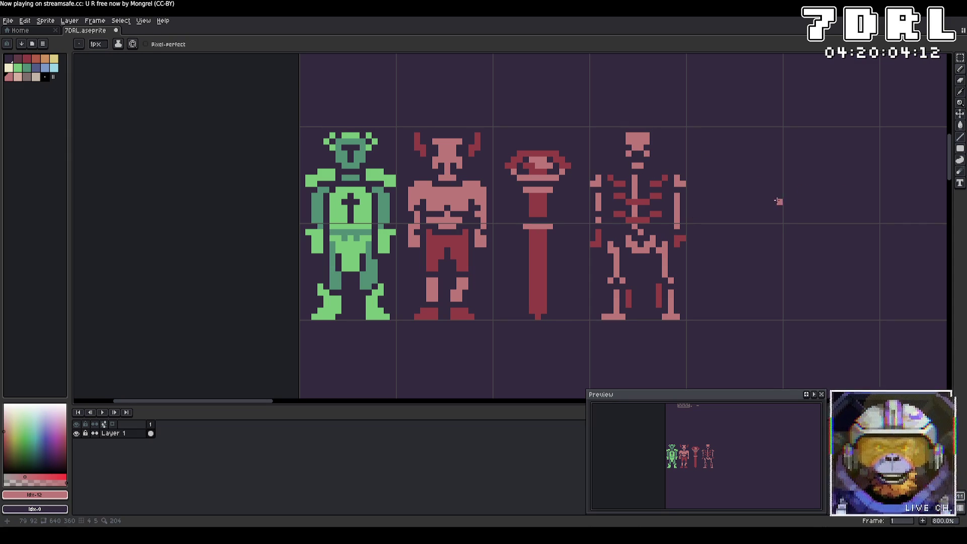
{"action": "left_click", "coordinate": [649, 238], "text": "alt"}
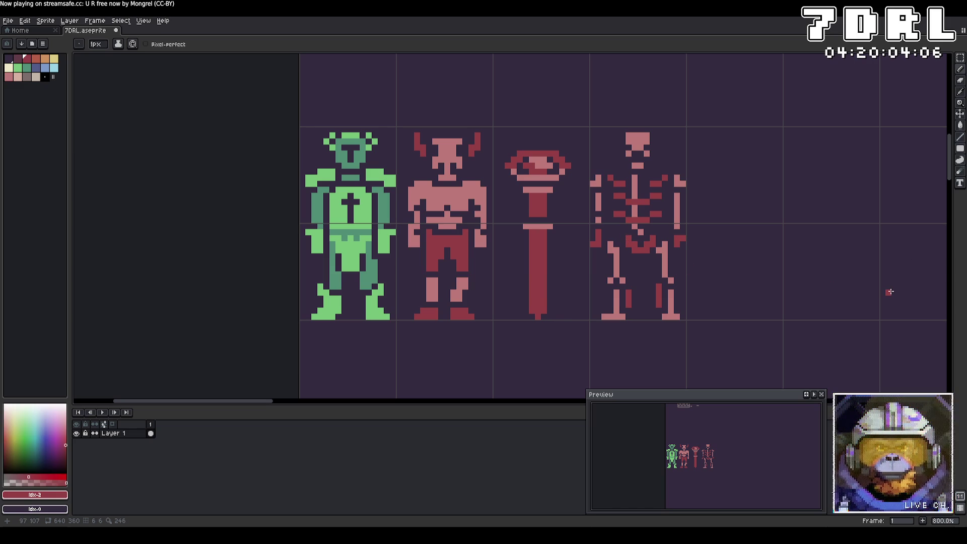
{"action": "left_click", "coordinate": [679, 242], "text": "alt"}
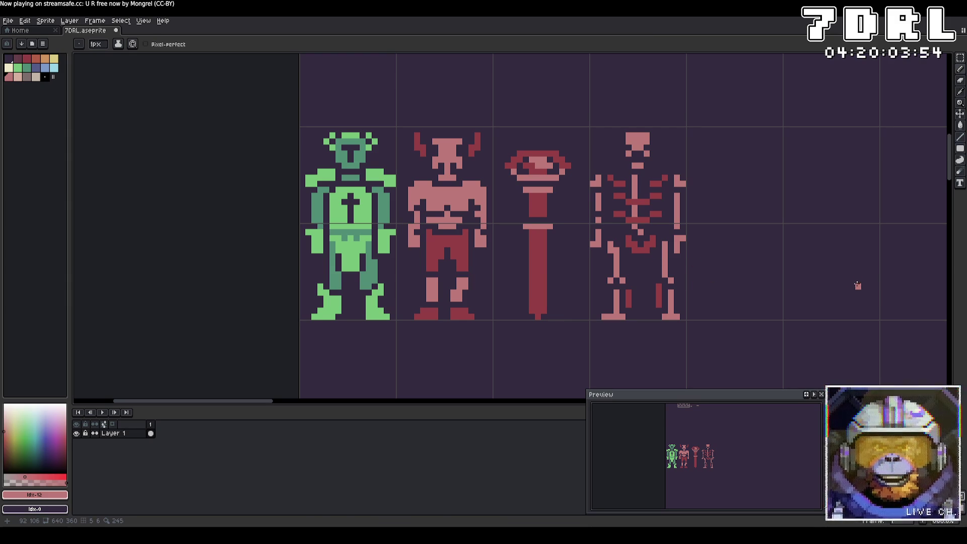
Save the sprite, set the drawing colour to light pink and bring the characters and tiles into view
{"action": "key", "text": "ctrl+s"}
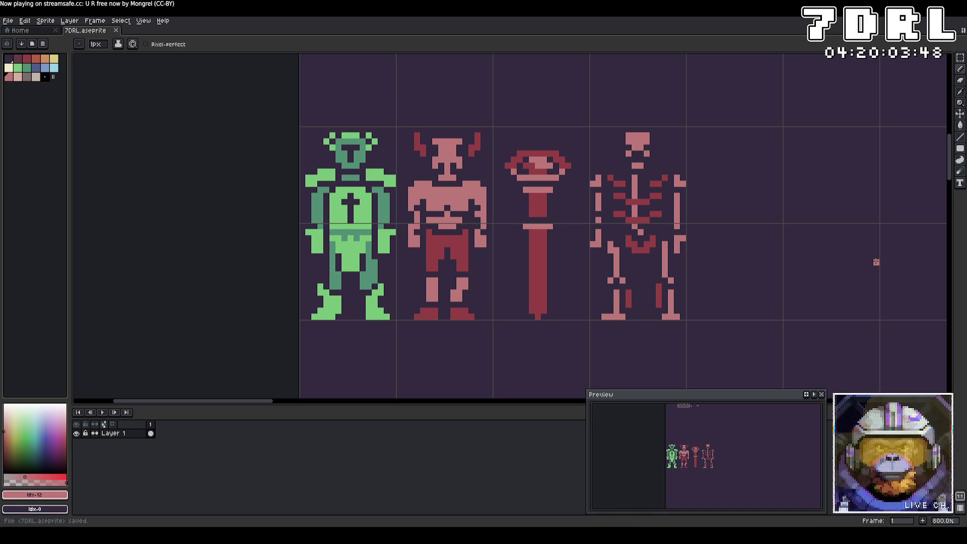
{"action": "scroll", "coordinate": [874, 256], "scroll_direction": "down", "scroll_amount": 2}
{"action": "scroll", "coordinate": [616, 227], "scroll_direction": "down", "scroll_amount": 2}
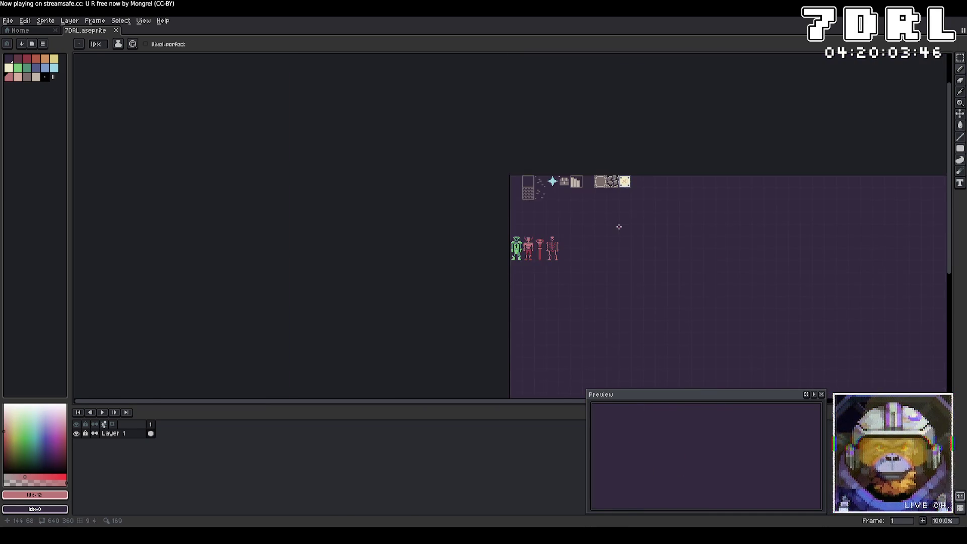
{"action": "scroll", "coordinate": [618, 226], "scroll_direction": "up", "scroll_amount": 1}
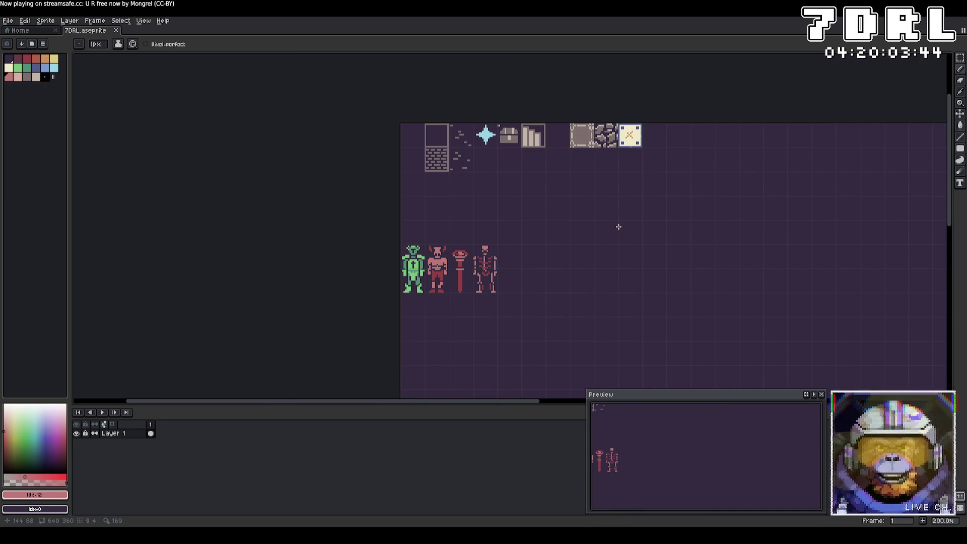
{"action": "scroll", "coordinate": [618, 227], "scroll_direction": "down", "scroll_amount": 1}
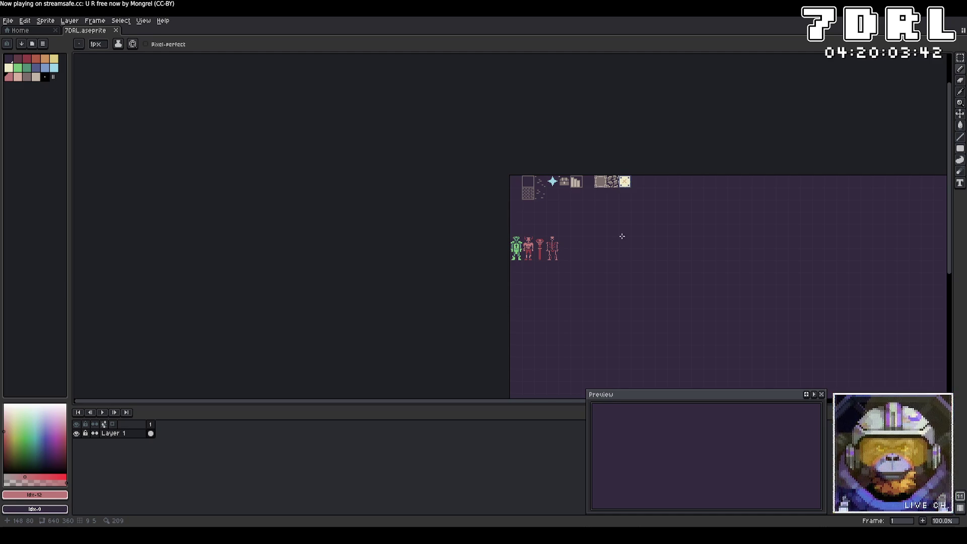
{"action": "scroll", "coordinate": [551, 250], "scroll_direction": "up", "scroll_amount": 2}
{"action": "scroll", "coordinate": [530, 272], "scroll_direction": "up", "scroll_amount": 1}
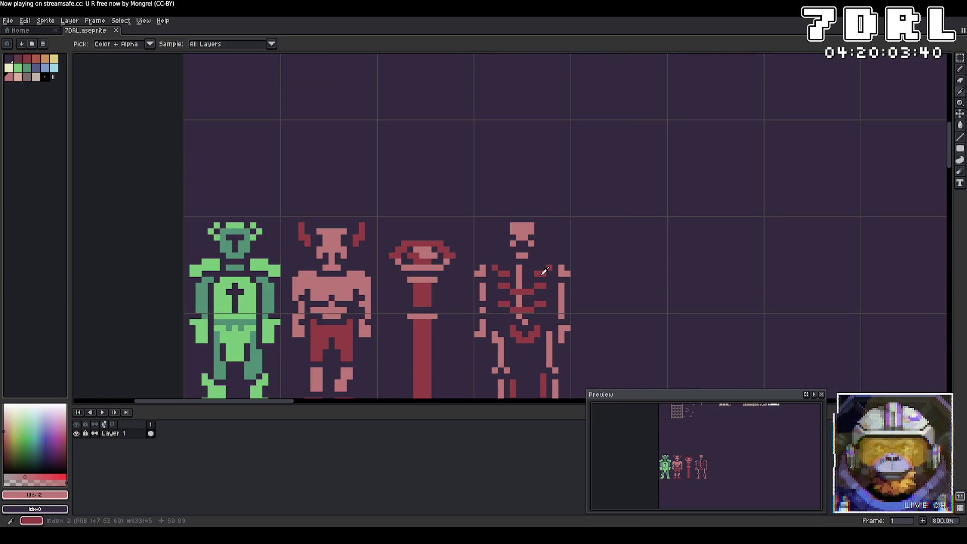
{"action": "left_click", "coordinate": [530, 271], "text": "alt"}
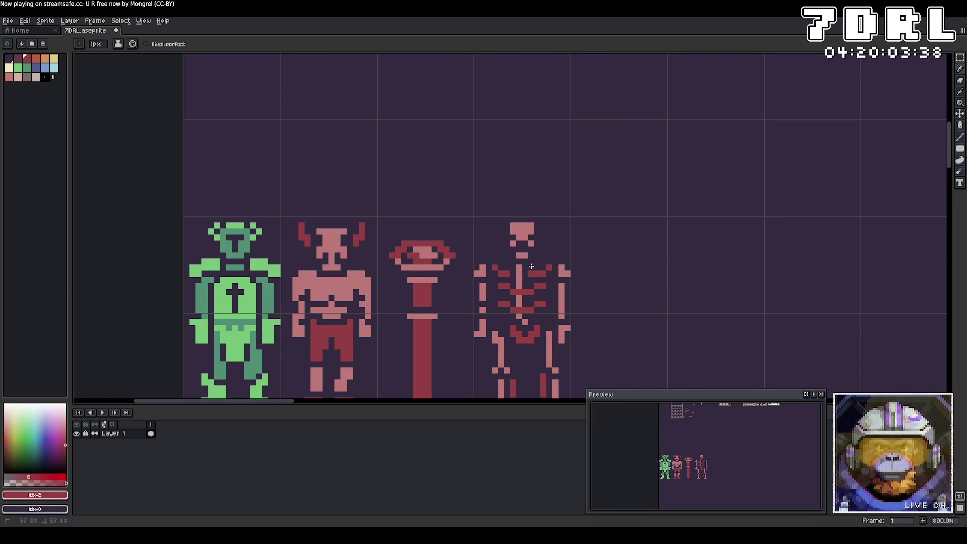
{"action": "scroll", "coordinate": [655, 287], "scroll_direction": "down", "scroll_amount": 4}
{"action": "scroll", "coordinate": [695, 295], "scroll_direction": "down", "scroll_amount": 1}
{"action": "scroll", "coordinate": [733, 304], "scroll_direction": "down", "scroll_amount": 1}
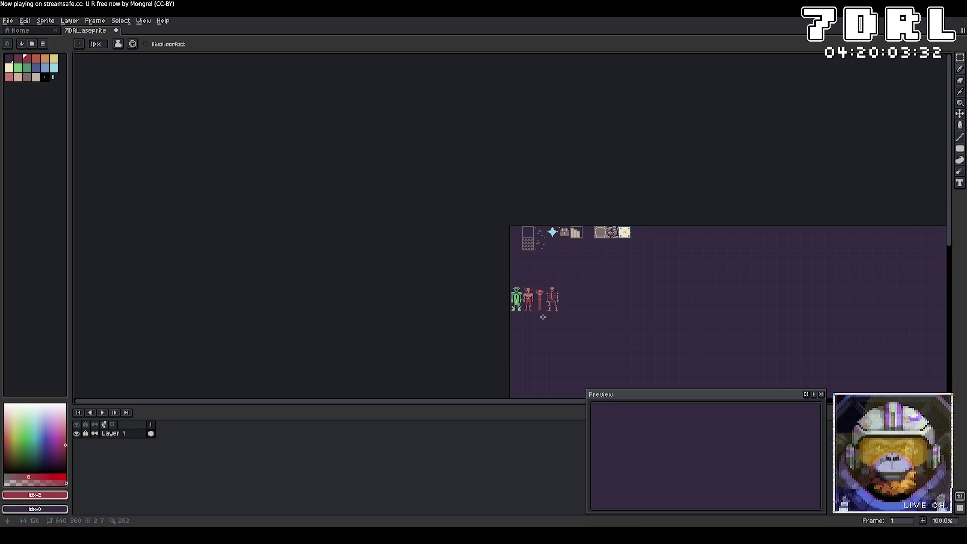
{"action": "scroll", "coordinate": [550, 315], "scroll_direction": "up", "scroll_amount": 5}
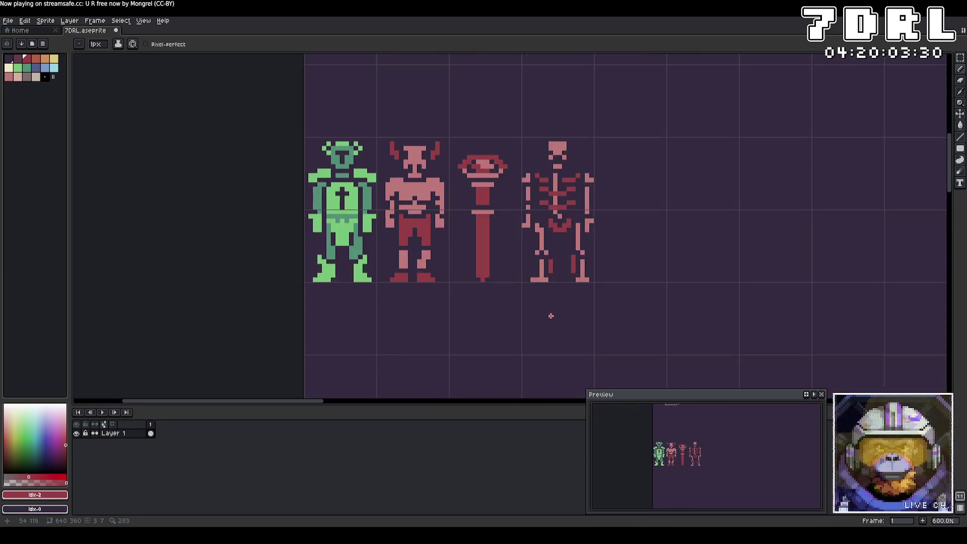
{"action": "scroll", "coordinate": [550, 318], "scroll_direction": "up", "scroll_amount": 3}
{"action": "scroll", "coordinate": [531, 205], "scroll_direction": "down", "scroll_amount": 3}
{"action": "left_click", "coordinate": [529, 191], "text": "alt"}
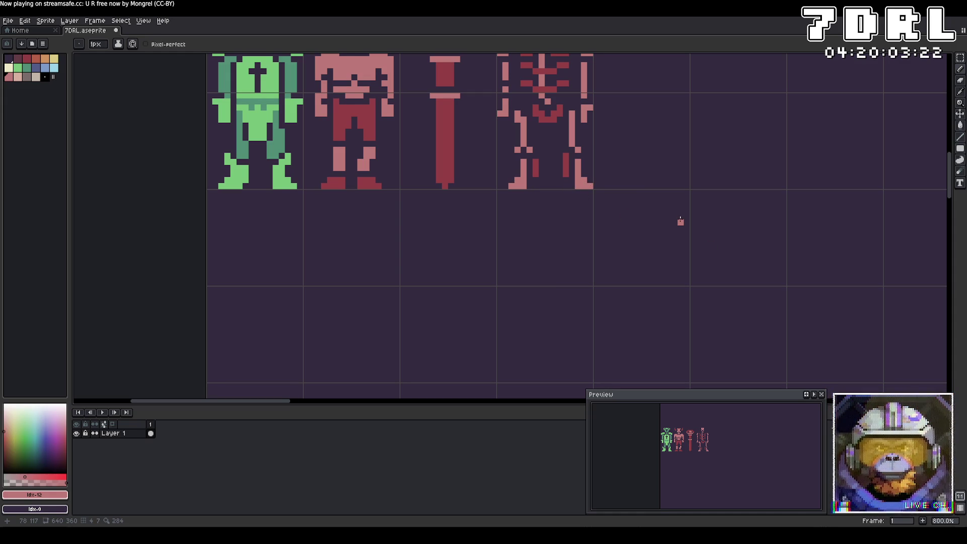
{"action": "scroll", "coordinate": [680, 220], "scroll_direction": "down", "scroll_amount": 1}
{"action": "scroll", "coordinate": [680, 220], "scroll_direction": "down", "scroll_amount": 1}
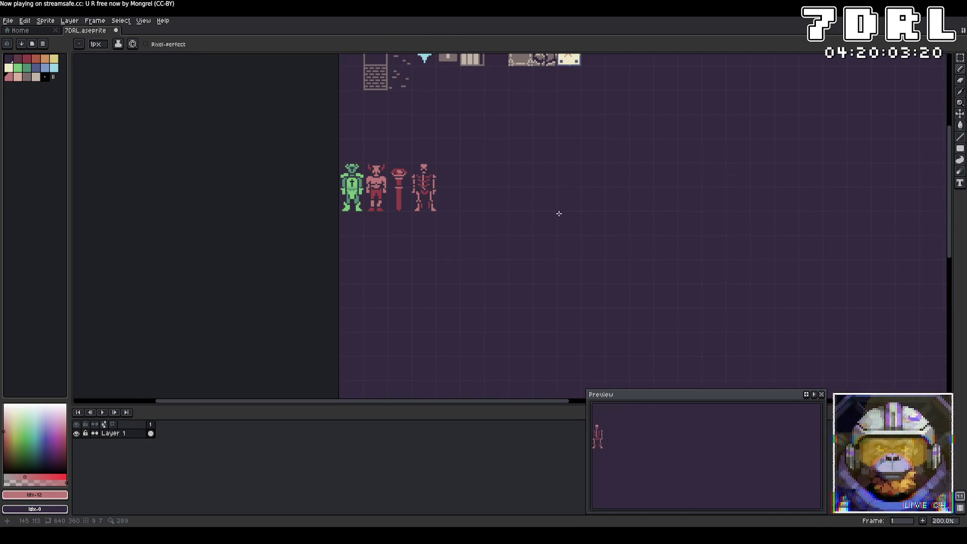
{"action": "left_click_drag", "start_coordinate": [558, 213], "coordinate": [734, 245]}
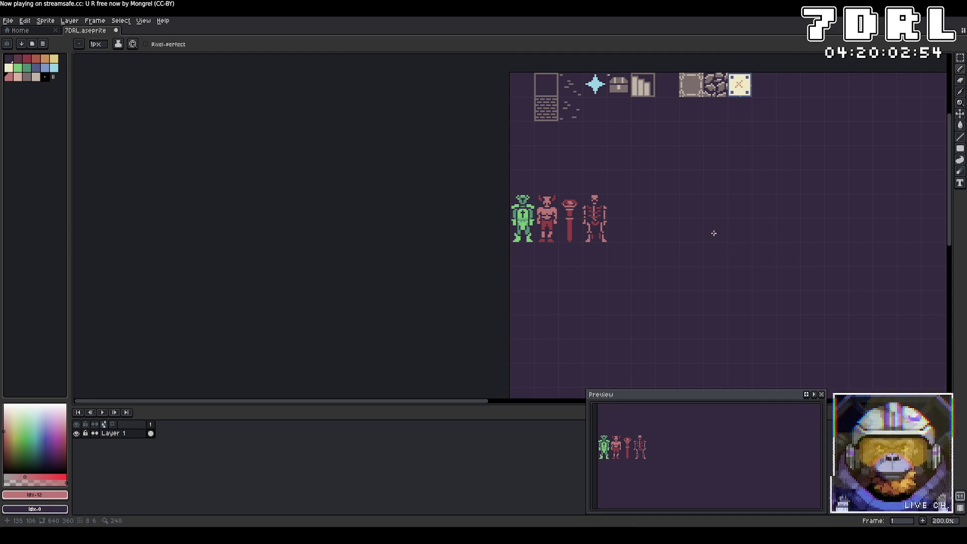
{"action": "scroll", "coordinate": [713, 233], "scroll_direction": "up", "scroll_amount": 1}
{"action": "scroll", "coordinate": [713, 233], "scroll_direction": "up", "scroll_amount": 3}
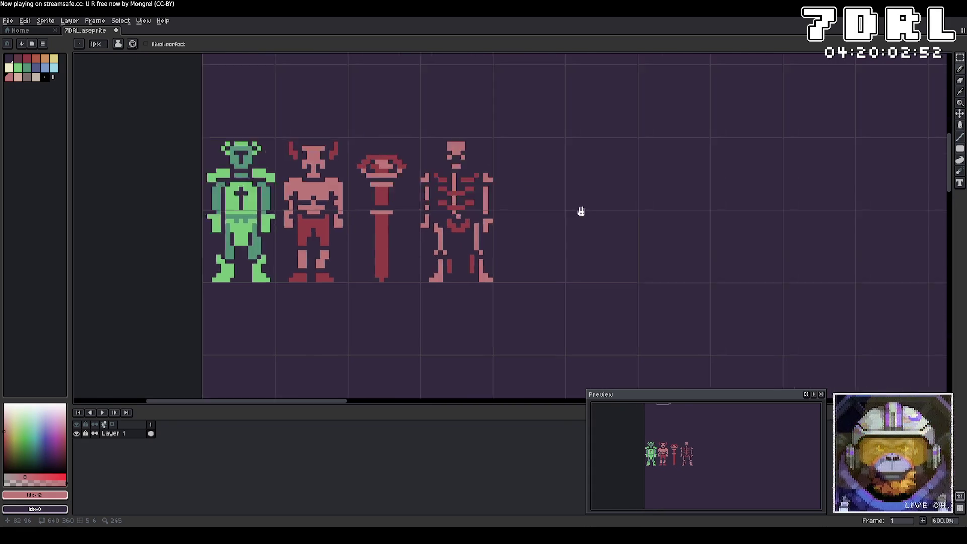
{"action": "scroll", "coordinate": [738, 248], "scroll_direction": "down", "scroll_amount": 3}
{"action": "scroll", "coordinate": [739, 251], "scroll_direction": "up", "scroll_amount": 3}
{"action": "scroll", "coordinate": [607, 272], "scroll_direction": "down", "scroll_amount": 2}
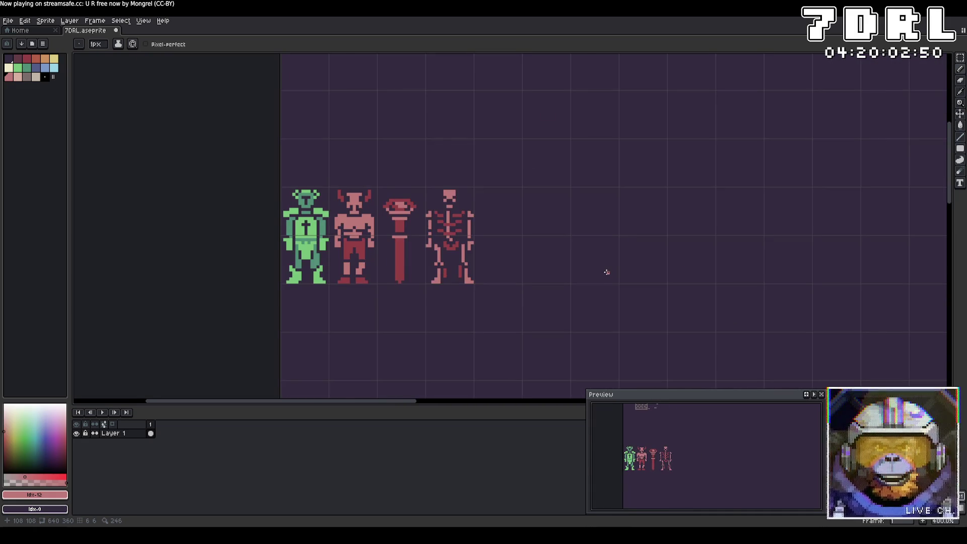
{"action": "scroll", "coordinate": [654, 279], "scroll_direction": "up", "scroll_amount": 1}
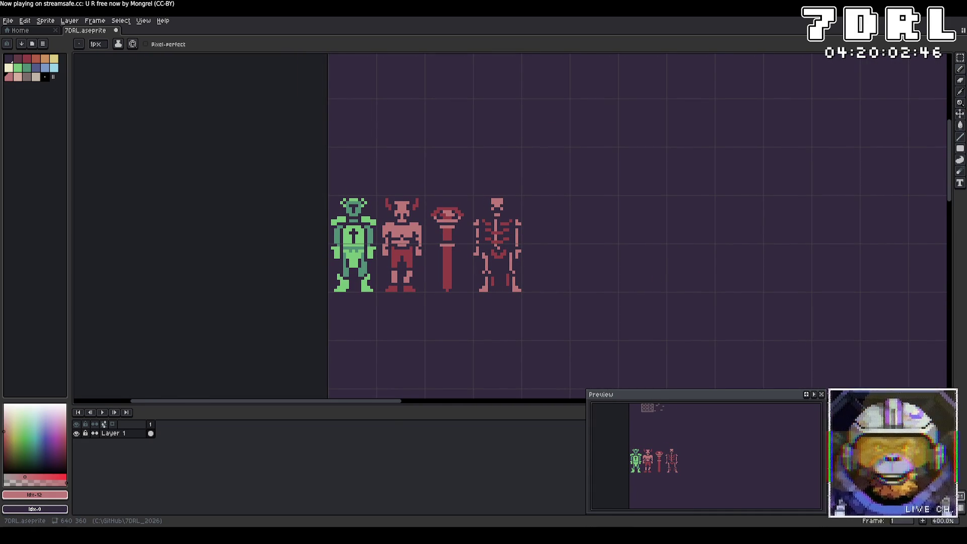
{"action": "key", "text": "alt+Tab"}
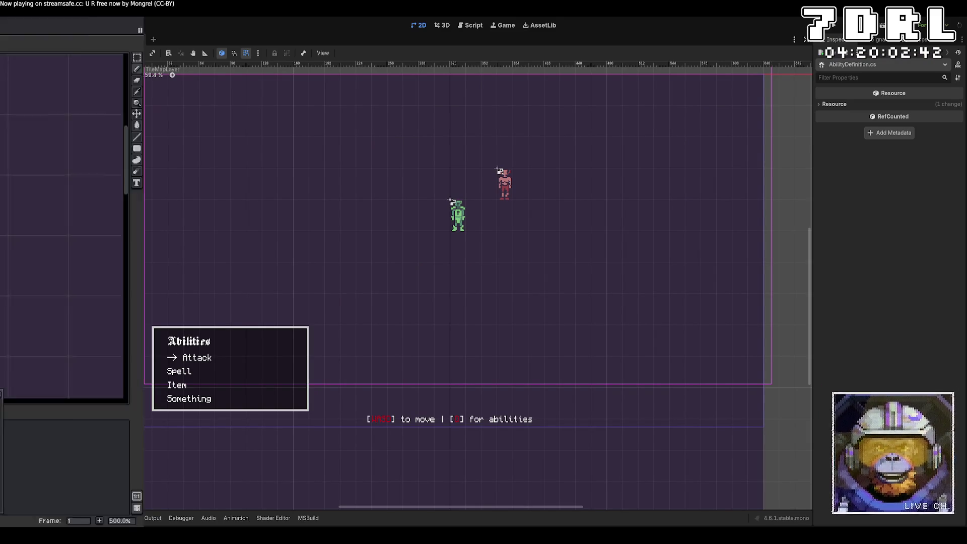
{"action": "key", "text": "alt+Tab"}
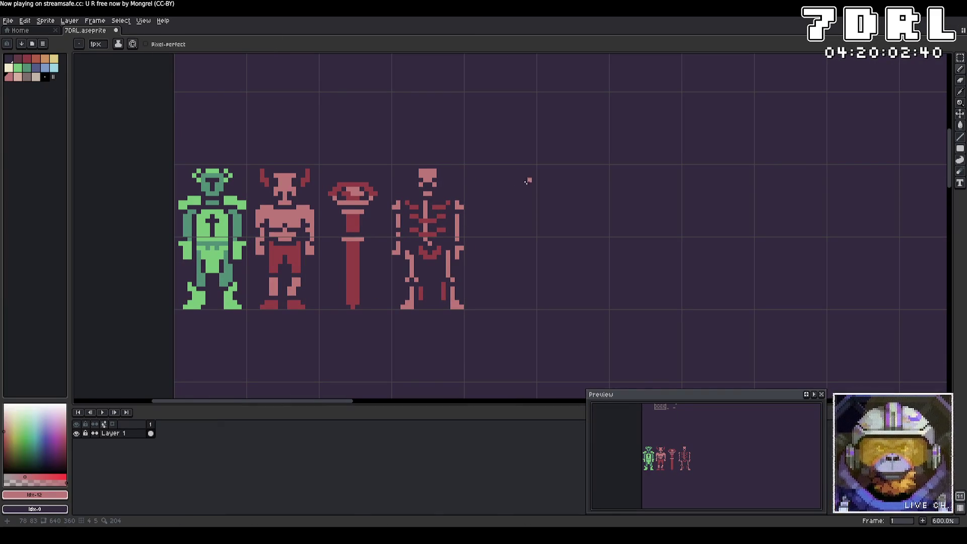
{"action": "mouse_move", "coordinate": [525, 184]}
{"action": "left_mouse_down"}
{"action": "mouse_move", "coordinate": [501, 181]}
{"action": "mouse_move", "coordinate": [521, 198]}
{"action": "mouse_move", "coordinate": [498, 175]}
{"action": "mouse_move", "coordinate": [502, 225]}
{"action": "mouse_move", "coordinate": [514, 229]}
{"action": "mouse_move", "coordinate": [521, 252]}
{"action": "mouse_move", "coordinate": [518, 275]}
{"action": "mouse_move", "coordinate": [475, 288]}
{"action": "left_mouse_up"}
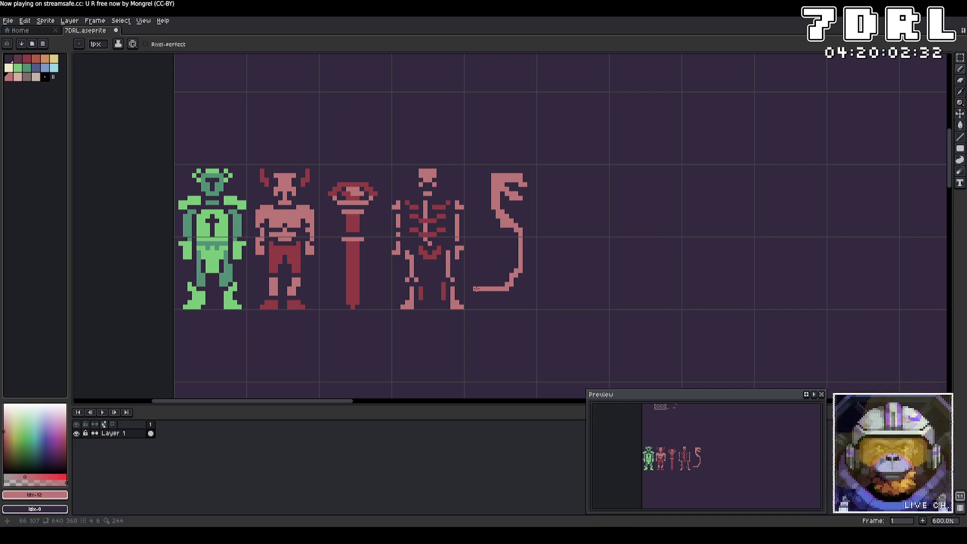
Thicken the snake's lower curve and shade it in dark red
{"action": "mouse_move", "coordinate": [512, 250]}
{"action": "left_mouse_down"}
{"action": "mouse_move", "coordinate": [470, 284]}
{"action": "mouse_move", "coordinate": [517, 265]}
{"action": "mouse_move", "coordinate": [495, 286]}
{"action": "left_mouse_up"}
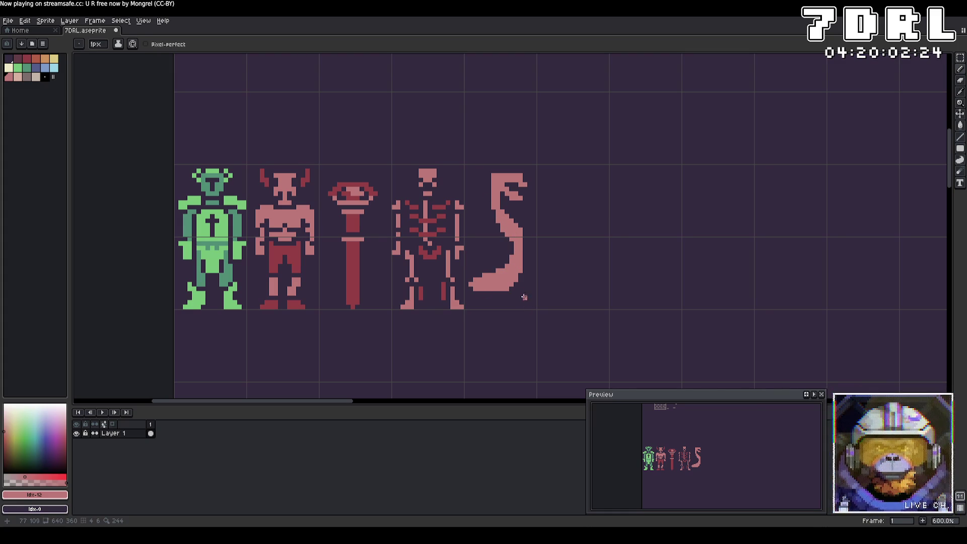
{"action": "mouse_move", "coordinate": [469, 281]}
{"action": "left_mouse_down"}
{"action": "mouse_move", "coordinate": [502, 281]}
{"action": "mouse_move", "coordinate": [519, 303]}
{"action": "mouse_move", "coordinate": [499, 305]}
{"action": "mouse_move", "coordinate": [535, 295]}
{"action": "left_mouse_up"}
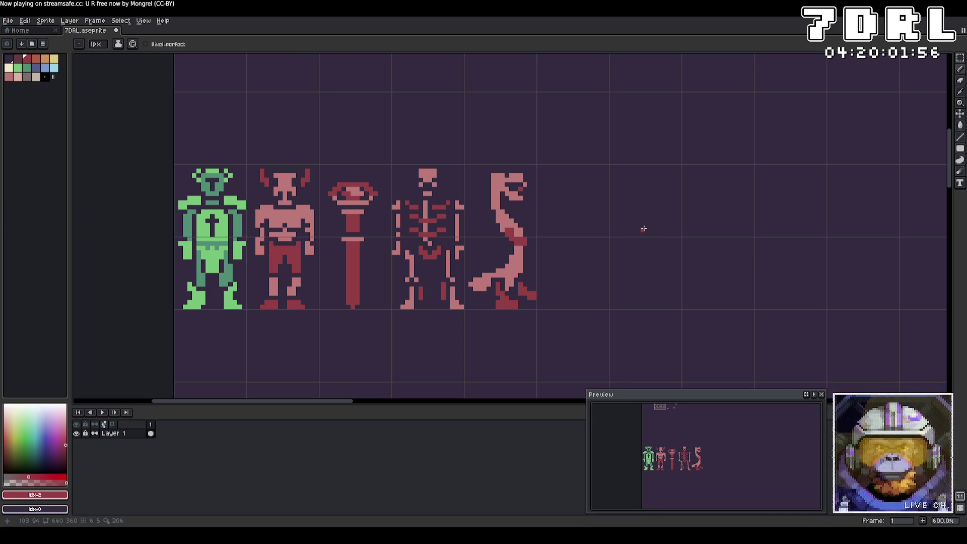
Paint and touch up a dark red band across the snake's middle, alternating red and light pink
{"action": "left_click", "coordinate": [503, 192], "text": "alt"}
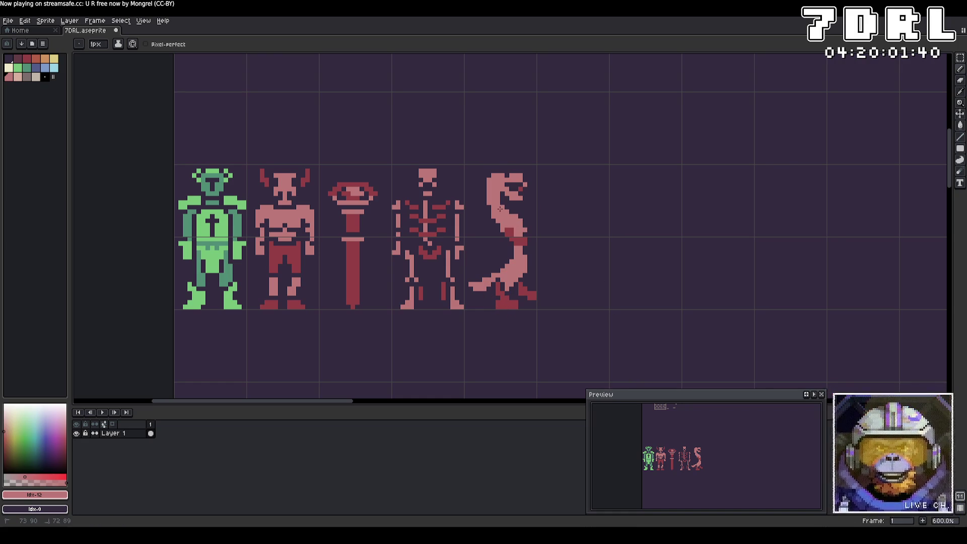
{"action": "left_click", "coordinate": [522, 242], "text": "alt"}
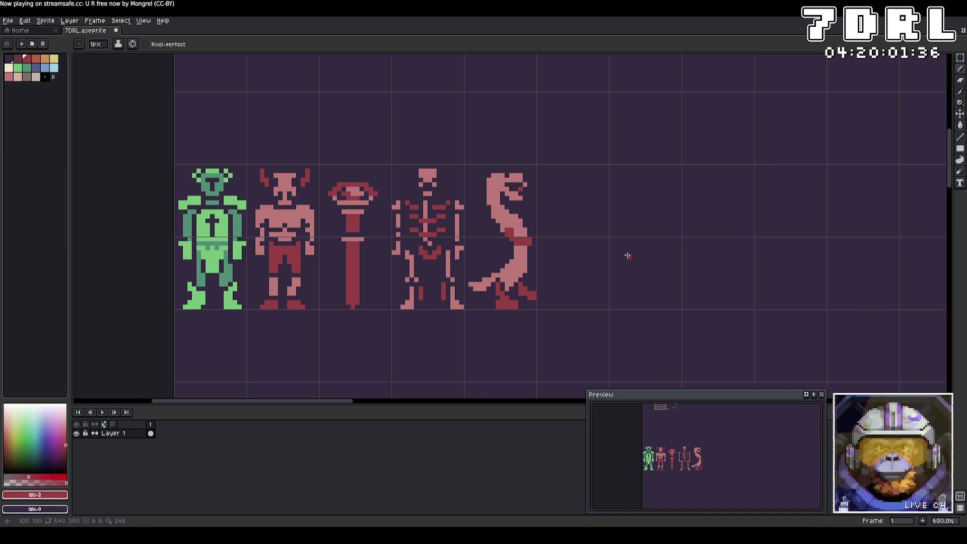
{"action": "left_click", "coordinate": [517, 237]}
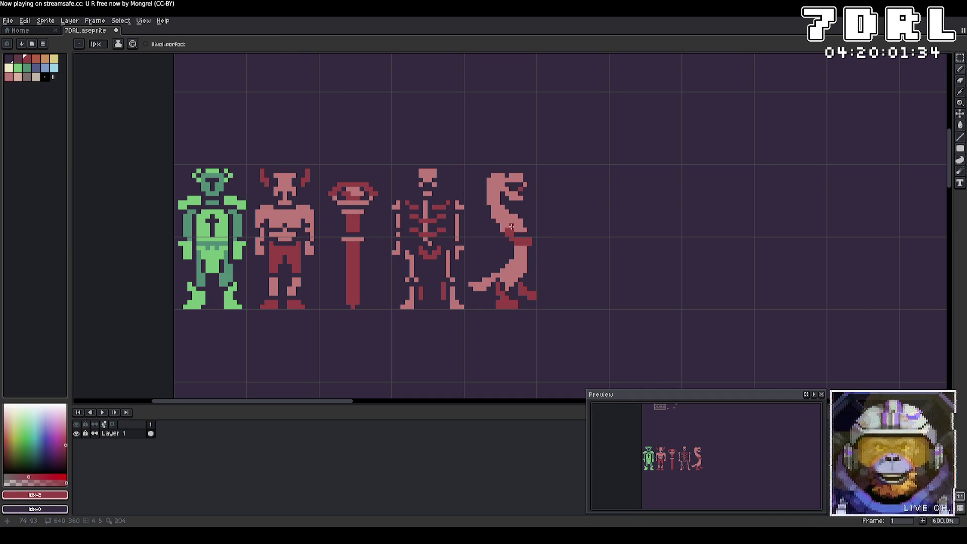
{"action": "left_click", "coordinate": [510, 250], "text": "alt"}
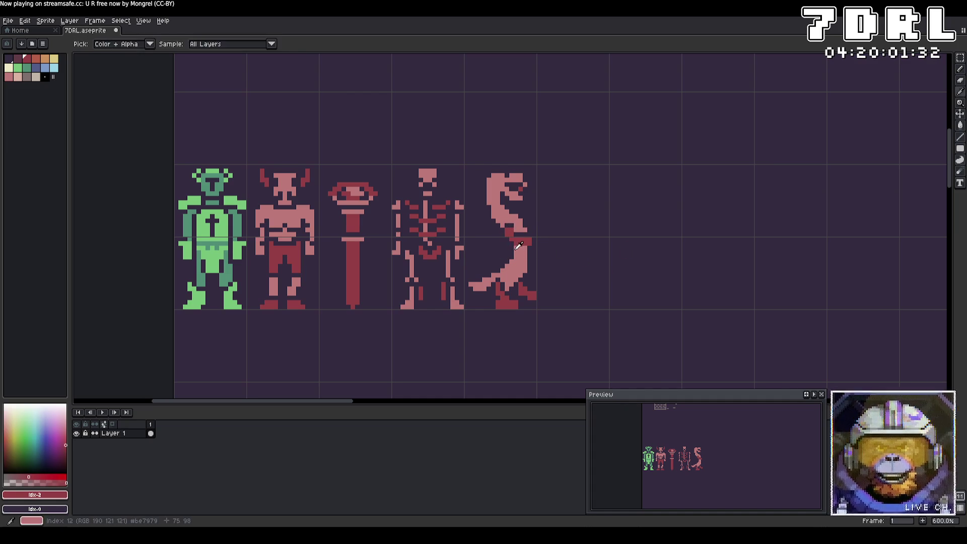
{"action": "left_click", "coordinate": [516, 247]}
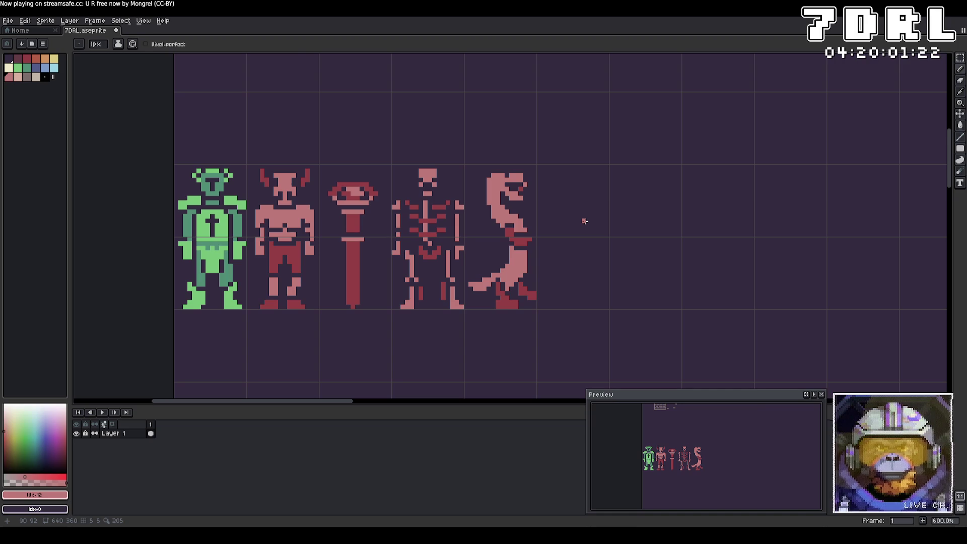
{"action": "left_click", "coordinate": [597, 222], "text": "alt"}
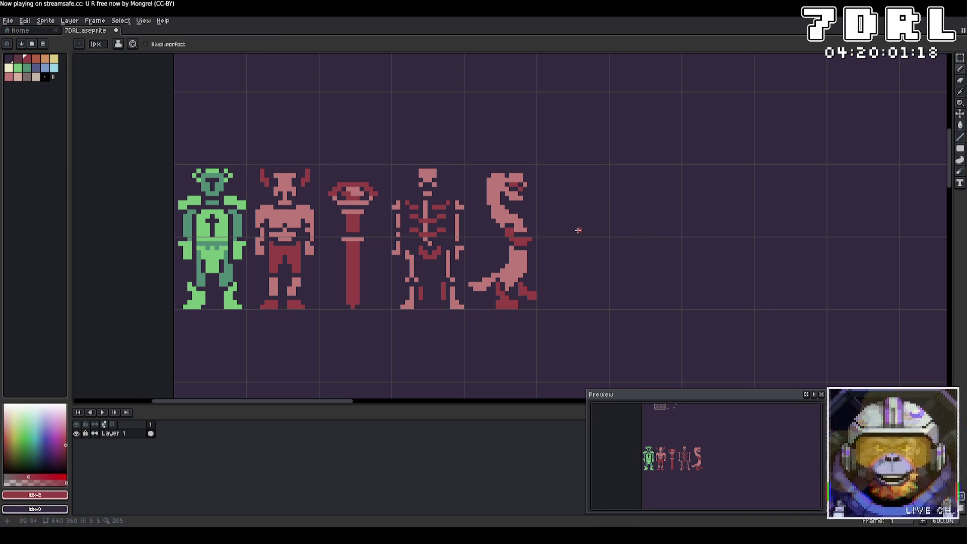
{"action": "left_click", "coordinate": [526, 195], "text": "alt"}
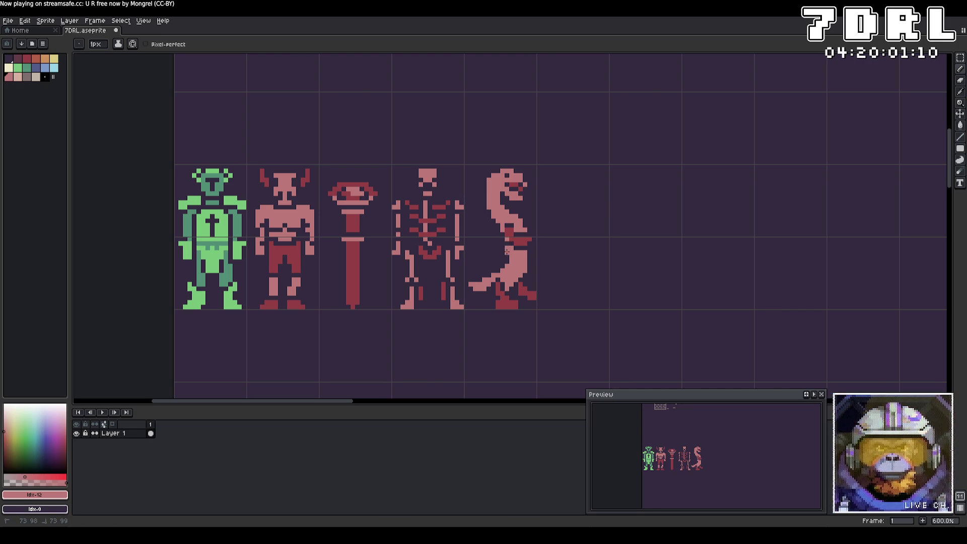
Save the sprite sheet and pick the freehand polygon selection
{"action": "key", "text": "ctrl+s"}
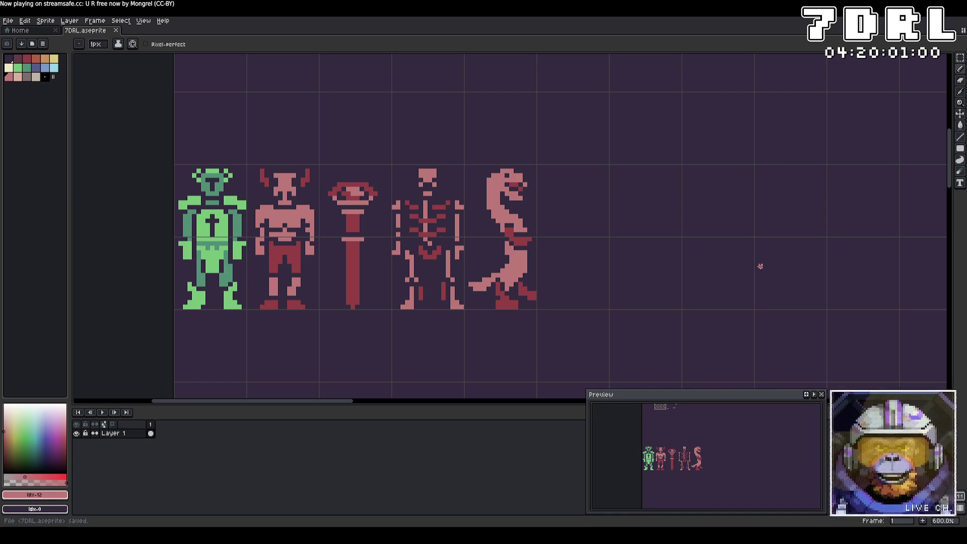
{"action": "key", "text": "shift+q"}
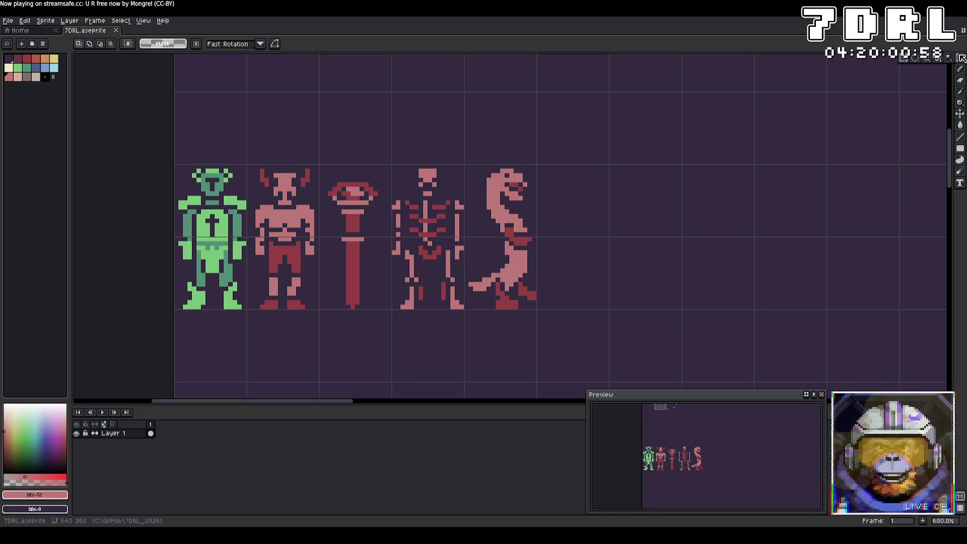
Lasso the base of the snake's tail and delete its pixels
{"action": "left_click_drag", "start_coordinate": [498, 282], "coordinate": [517, 305]}
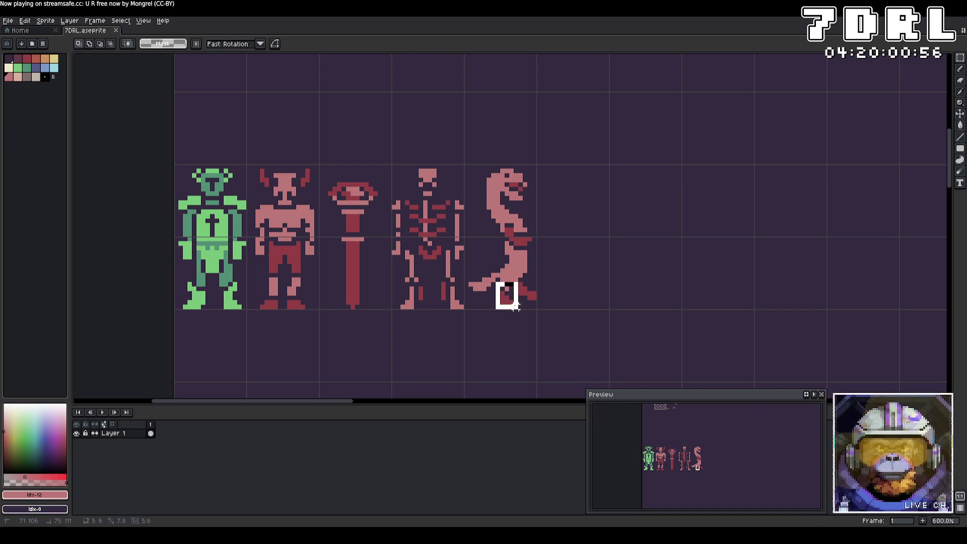
{"action": "key", "text": "Delete"}
{"action": "key", "text": "i"}
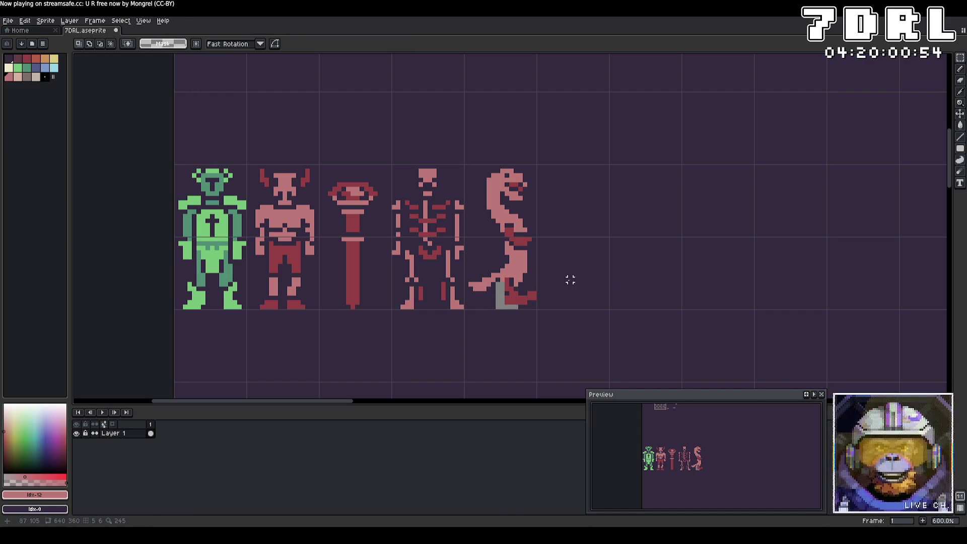
{"action": "key", "text": "b"}
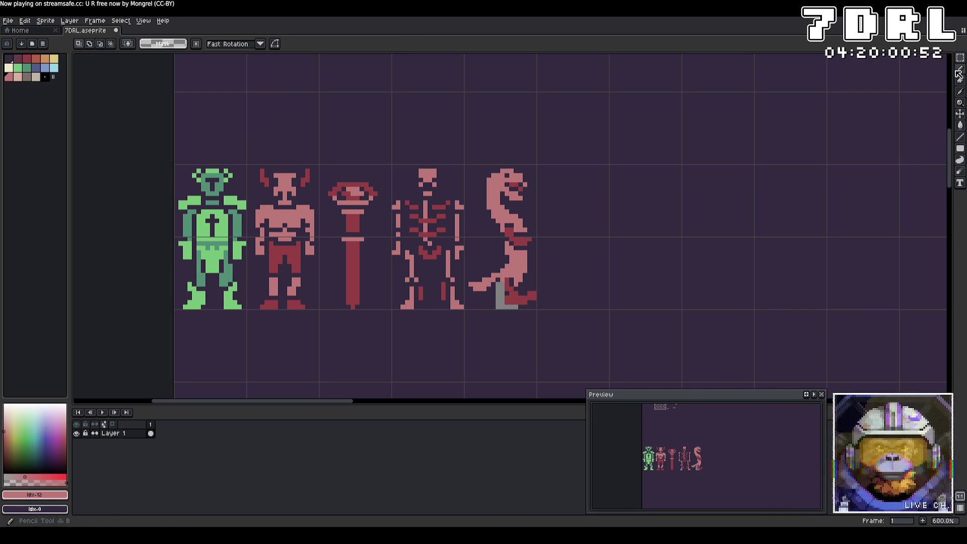
Erase the red pixels at the tail's right end and sample the snake's dark red
{"action": "key", "text": "e"}
{"action": "key", "text": "b"}
{"action": "mouse_move", "coordinate": [532, 293]}
{"action": "left_mouse_down"}
{"action": "mouse_move", "coordinate": [497, 284]}
{"action": "mouse_move", "coordinate": [512, 305]}
{"action": "left_mouse_up"}
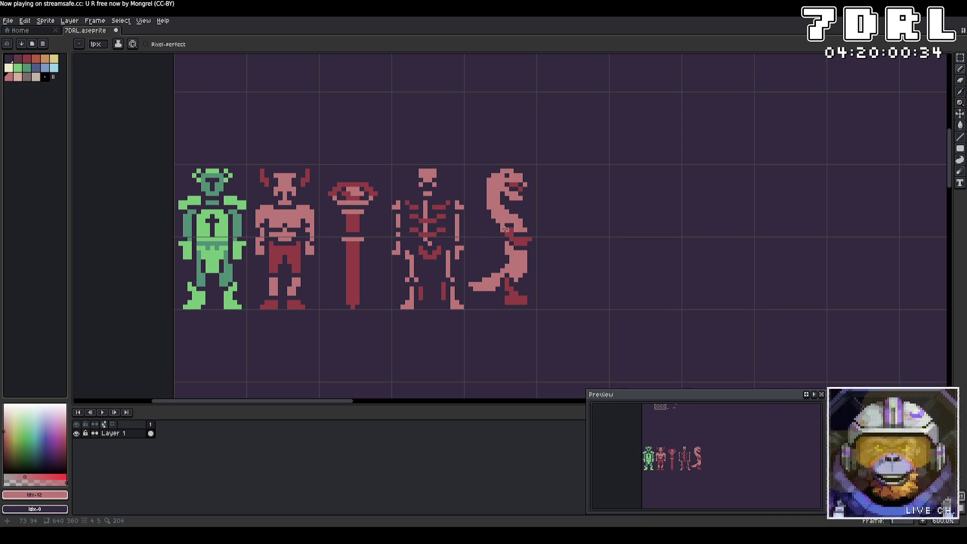
{"action": "left_click", "coordinate": [531, 240], "text": "alt"}
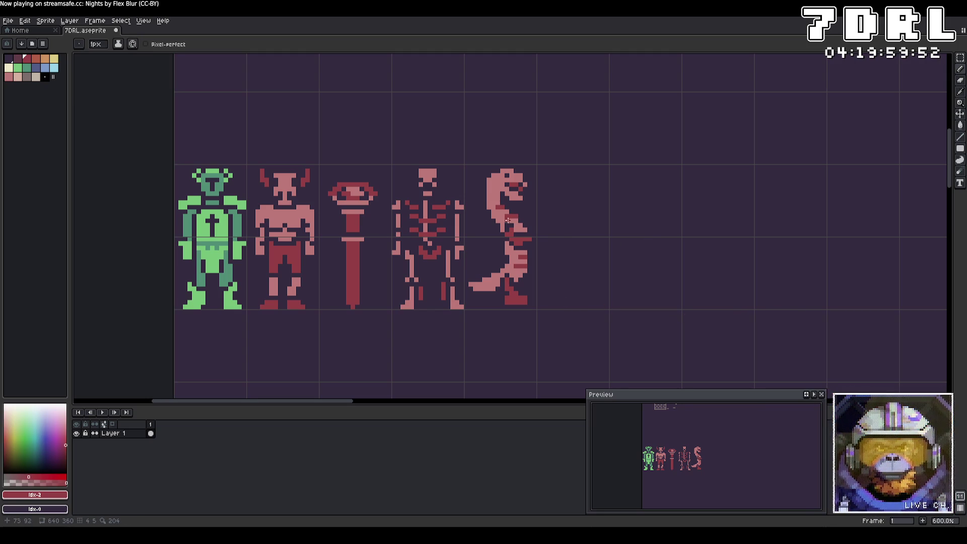
Sample light pink for final touches, save the sprite sheet and switch over to Godot
{"action": "key", "text": "ctrl"}
{"action": "key", "text": "ctrl"}
{"action": "key", "text": "ctrl"}
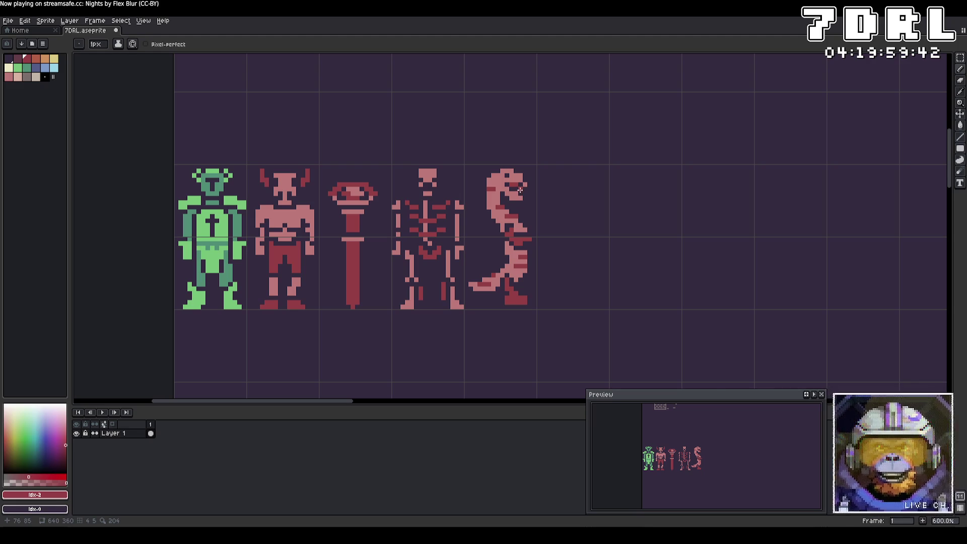
{"action": "key", "text": "i"}
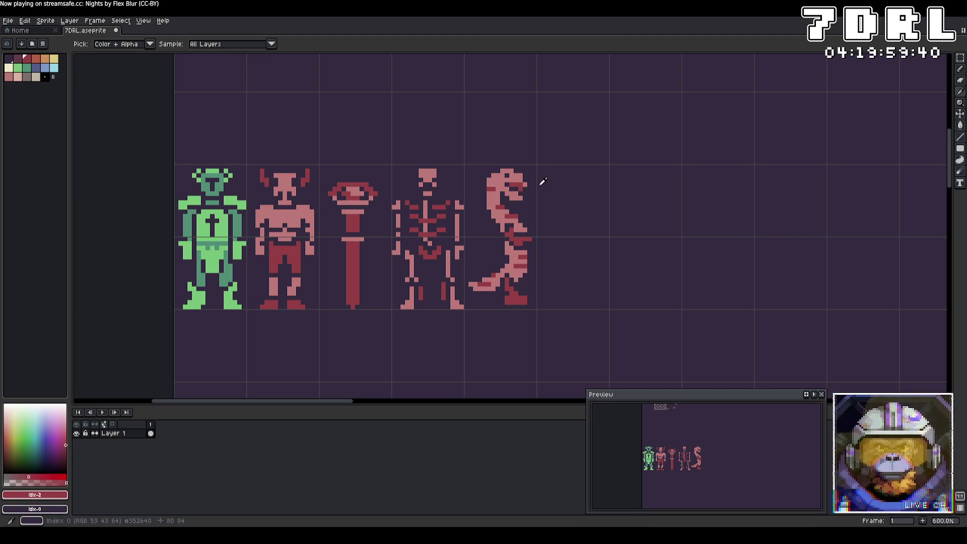
{"action": "left_click", "coordinate": [528, 180]}
{"action": "key", "text": "b"}
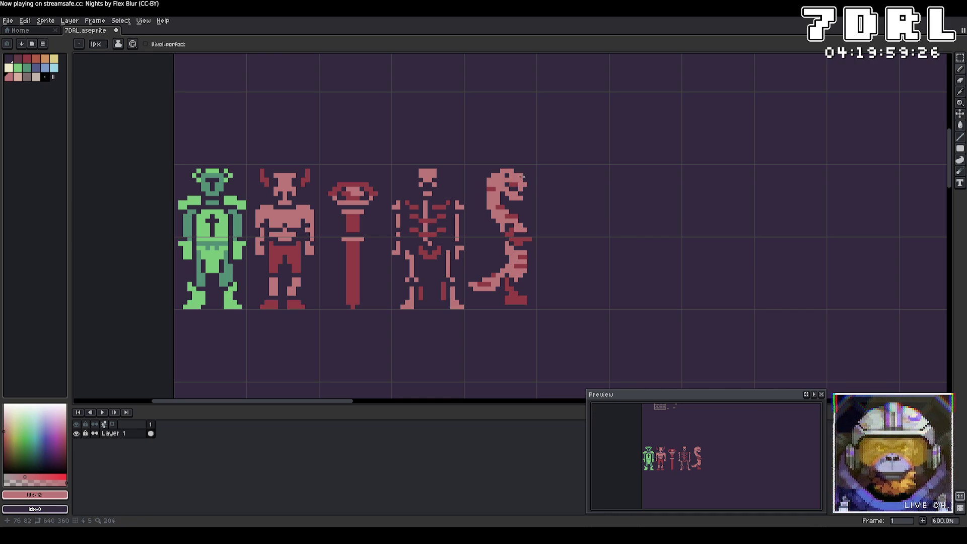
{"action": "key", "text": "ctrl+s"}
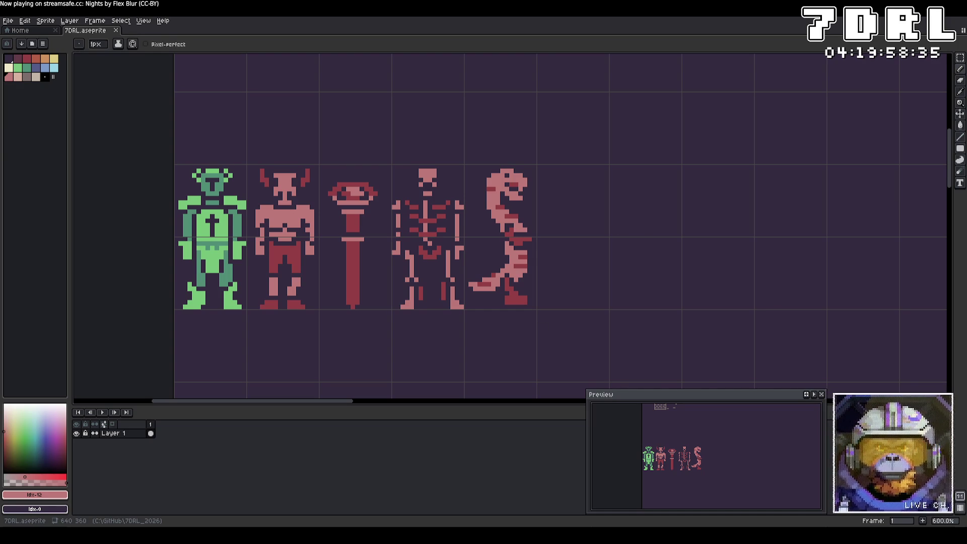
{"action": "key", "text": "alt+Tab"}
{"action": "key", "text": "alt+Tab"}
{"action": "key", "text": "alt+Tab"}
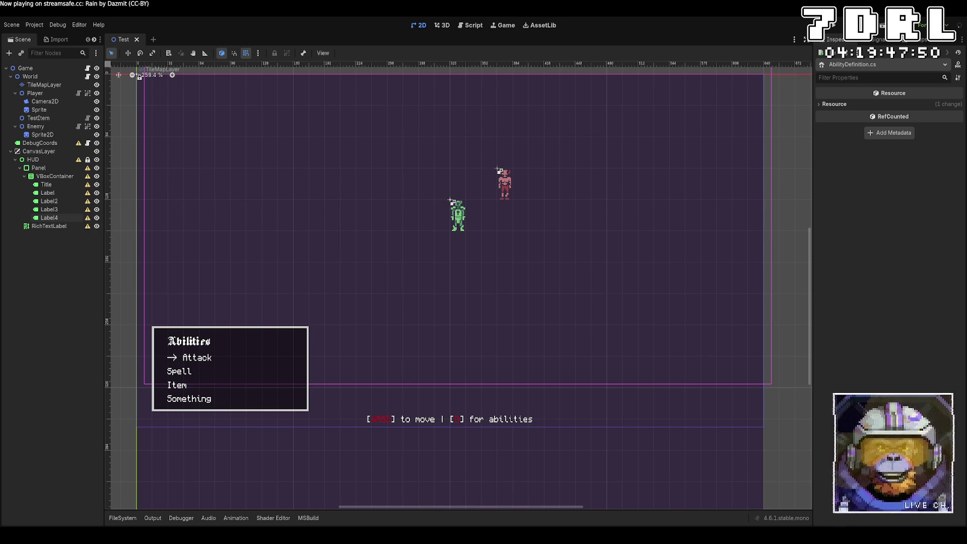
Select the HUD panel's abilities list container to review its layout
{"action": "left_click", "coordinate": [47, 177]}
Duplicate the Abilities panel, move the copy after RichTextLabel and name it Console
{"action": "left_click", "coordinate": [40, 168]}
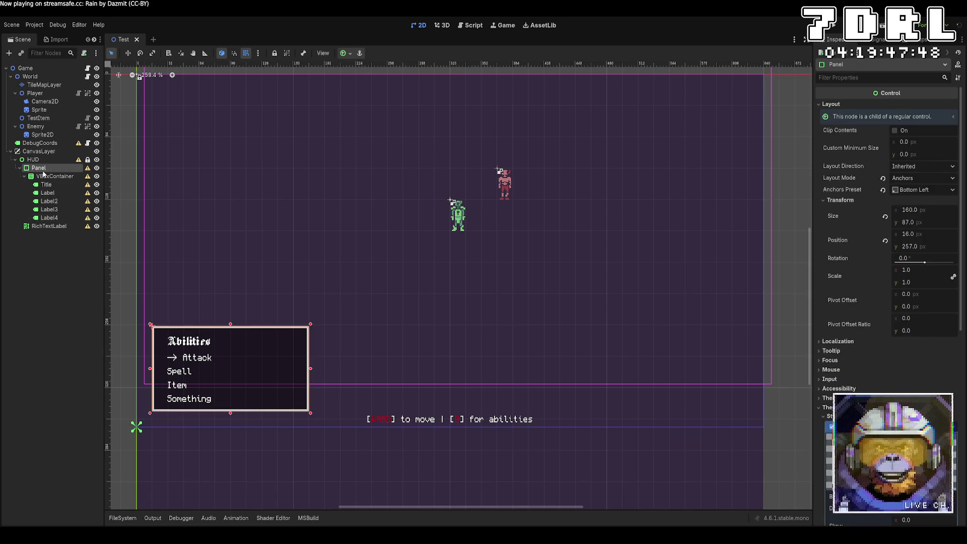
{"action": "key", "text": "ctrl+d"}
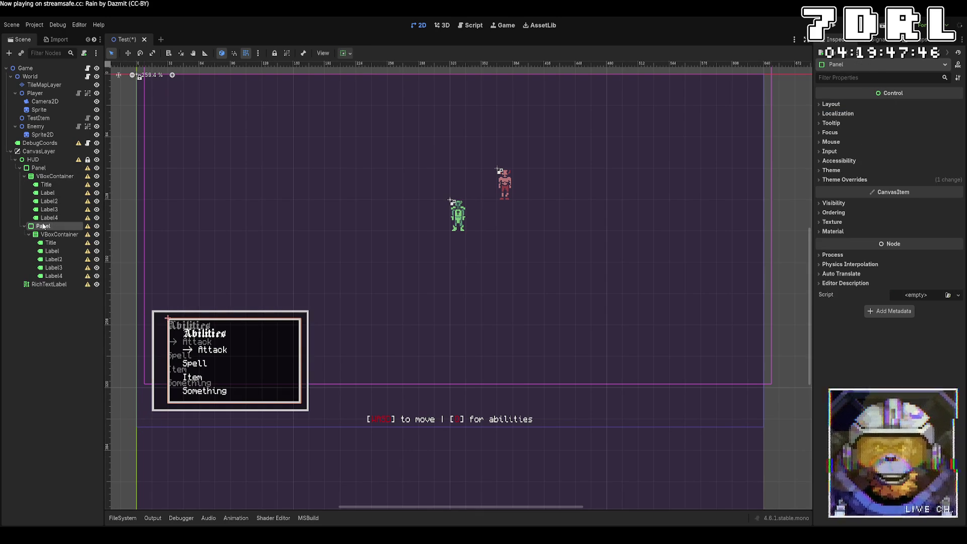
{"action": "left_click_drag", "start_coordinate": [42, 226], "coordinate": [45, 288]}
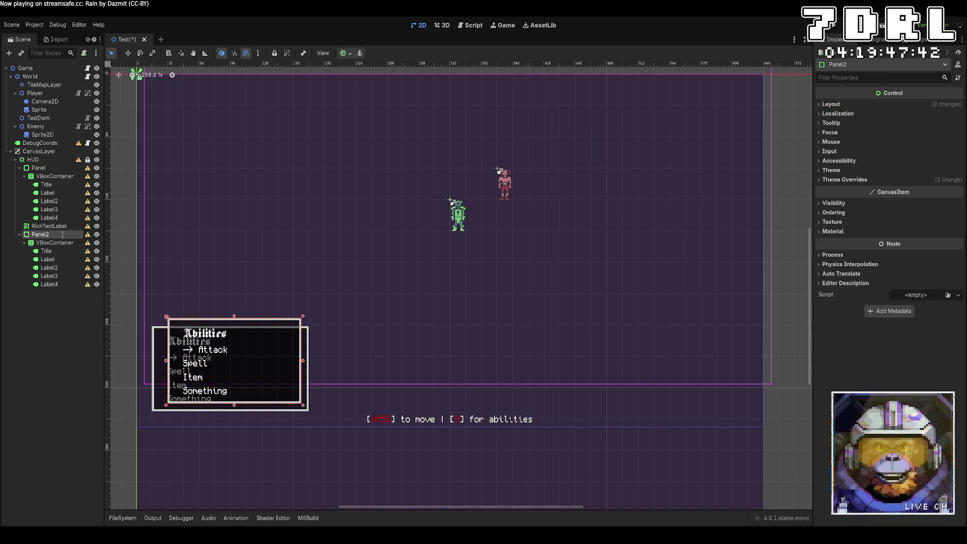
{"action": "type", "text": "Console"}
{"action": "key", "text": "Return"}
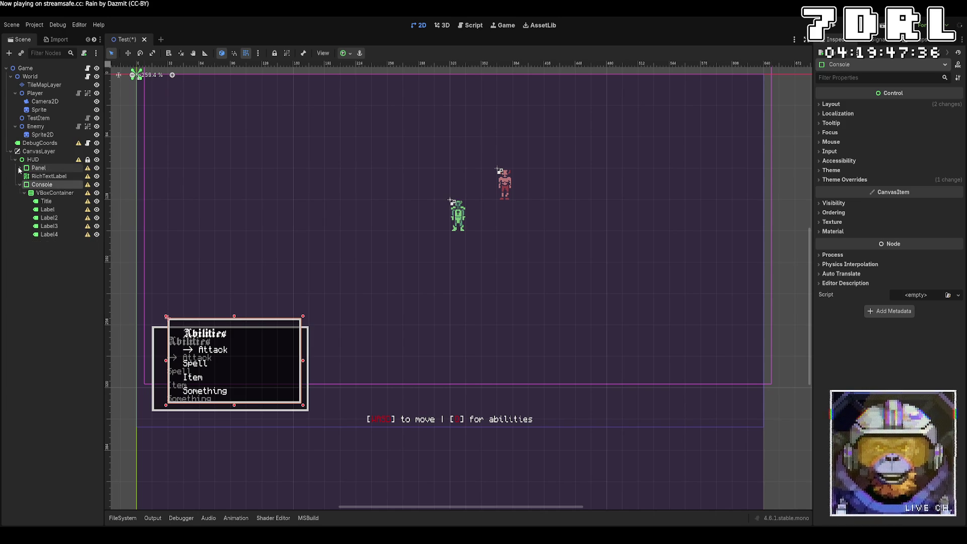
Centre the view on the Console panel and compare it with the original Abilities panel
{"action": "key", "text": "f"}
{"action": "scroll", "coordinate": [314, 265], "scroll_direction": "down", "scroll_amount": 2}
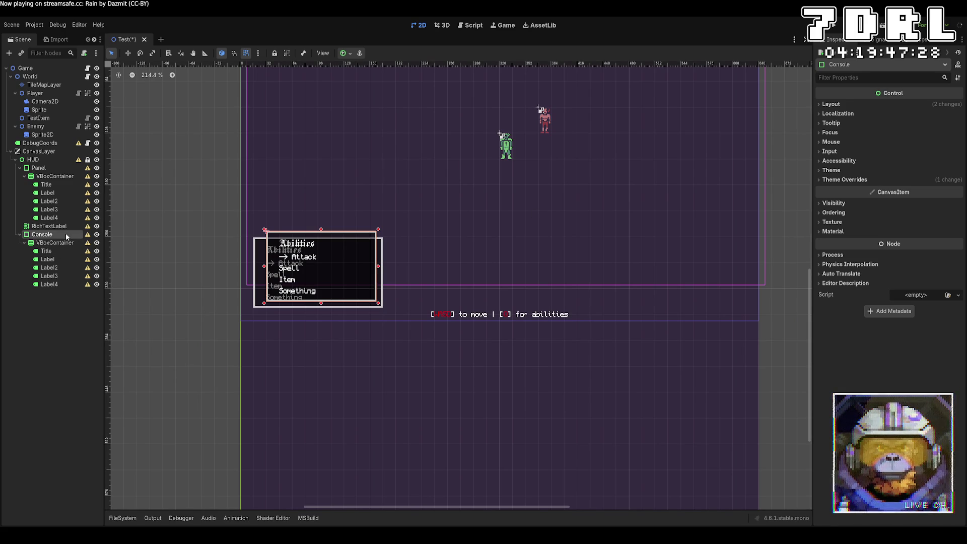
{"action": "key", "text": "Up"}
{"action": "left_click", "coordinate": [65, 235]}
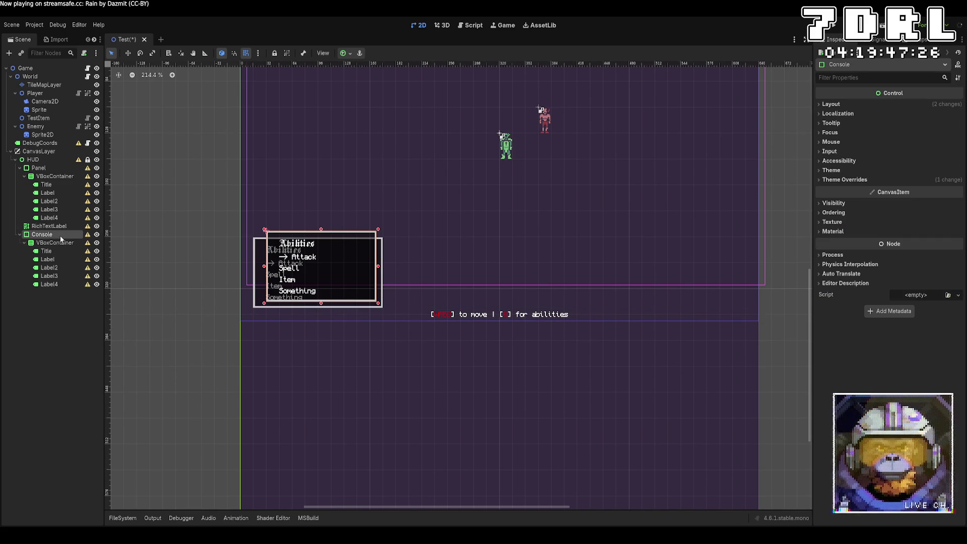
{"action": "left_click", "coordinate": [53, 176]}
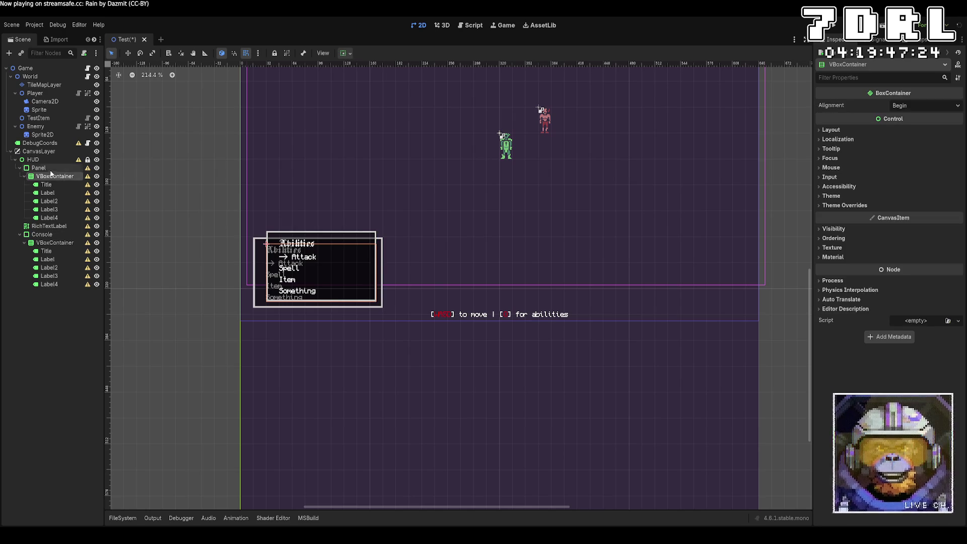
Stretch the Console panel wider to the left using its handle
{"action": "left_click", "coordinate": [48, 168]}
{"action": "left_click", "coordinate": [61, 234]}
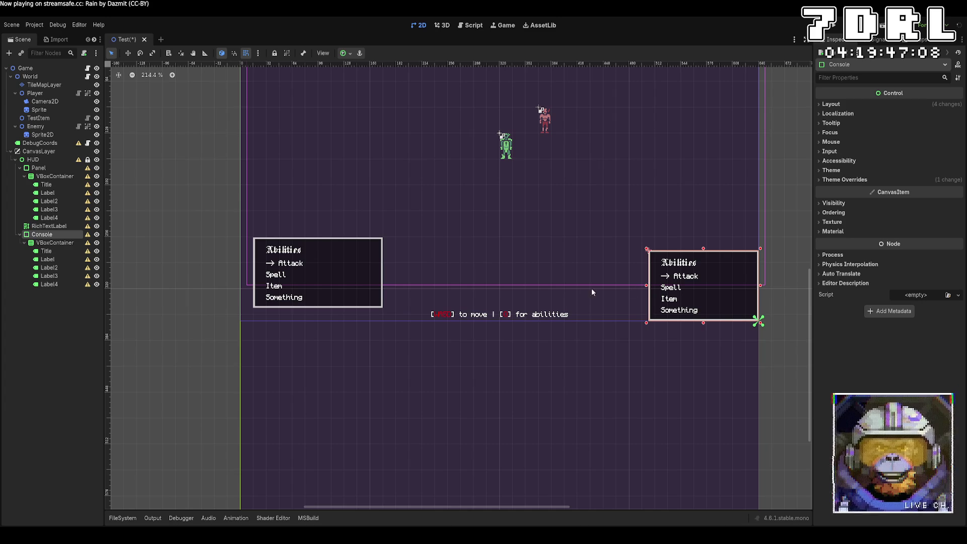
{"action": "left_click_drag", "start_coordinate": [646, 286], "coordinate": [572, 285]}
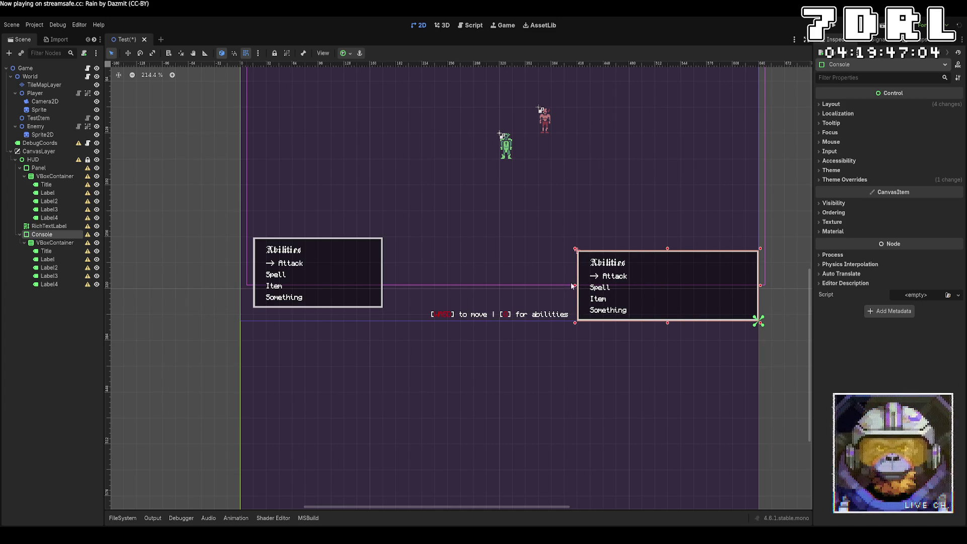
{"action": "left_click", "coordinate": [696, 292]}
{"action": "left_click", "coordinate": [42, 235]}
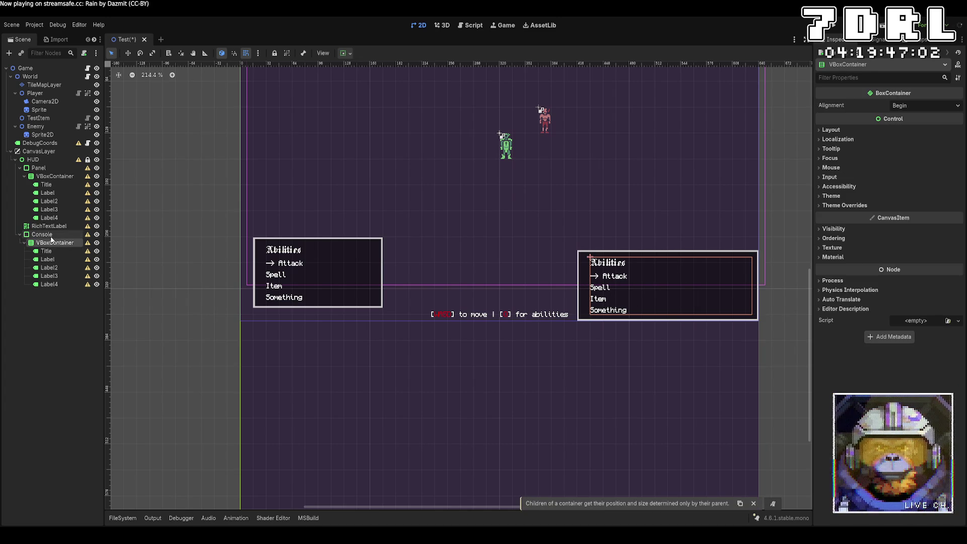
Set the Console panel's Transform position x to 400 and raise its y, leaving height unchanged
{"action": "left_click", "coordinate": [869, 204]}
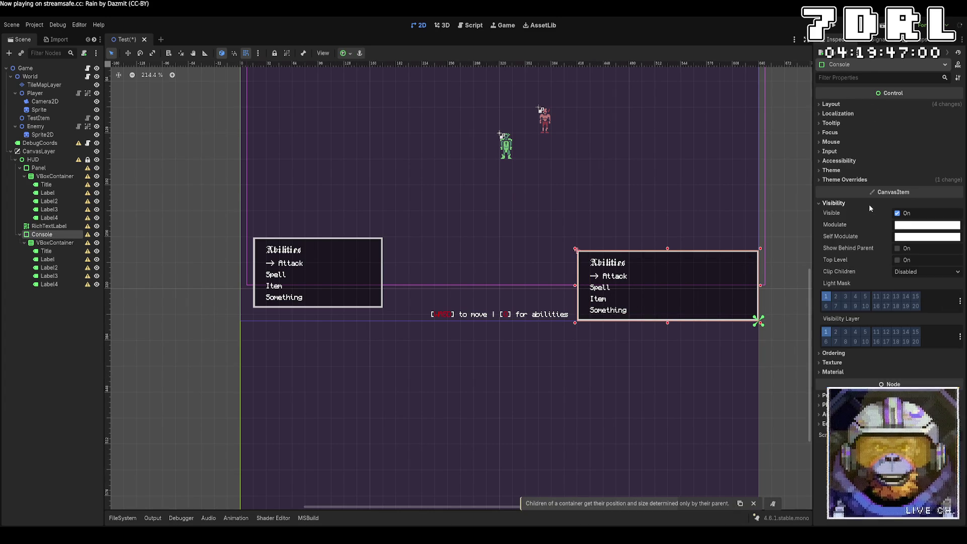
{"action": "left_click", "coordinate": [856, 101]}
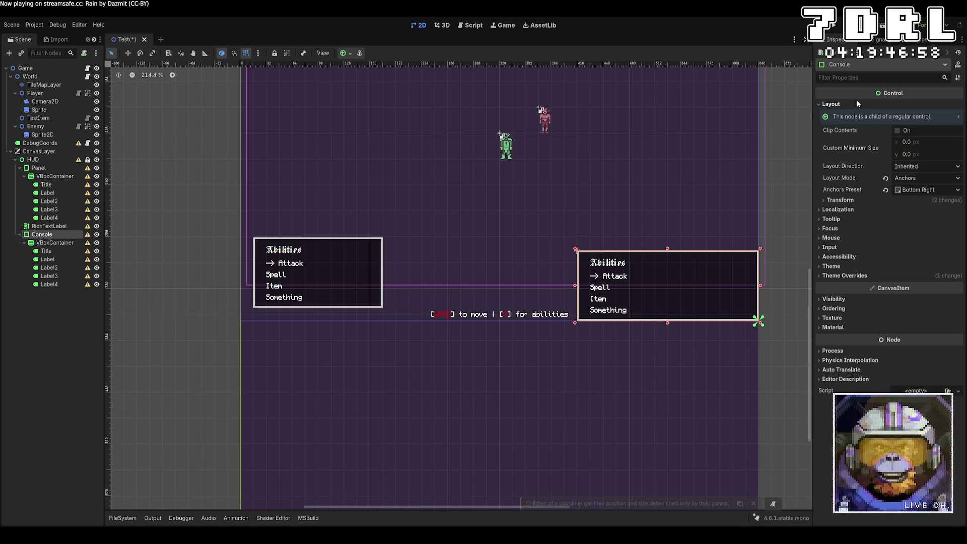
{"action": "left_click", "coordinate": [822, 199]}
{"action": "left_click", "coordinate": [944, 235]}
{"action": "type", "text": "400"}
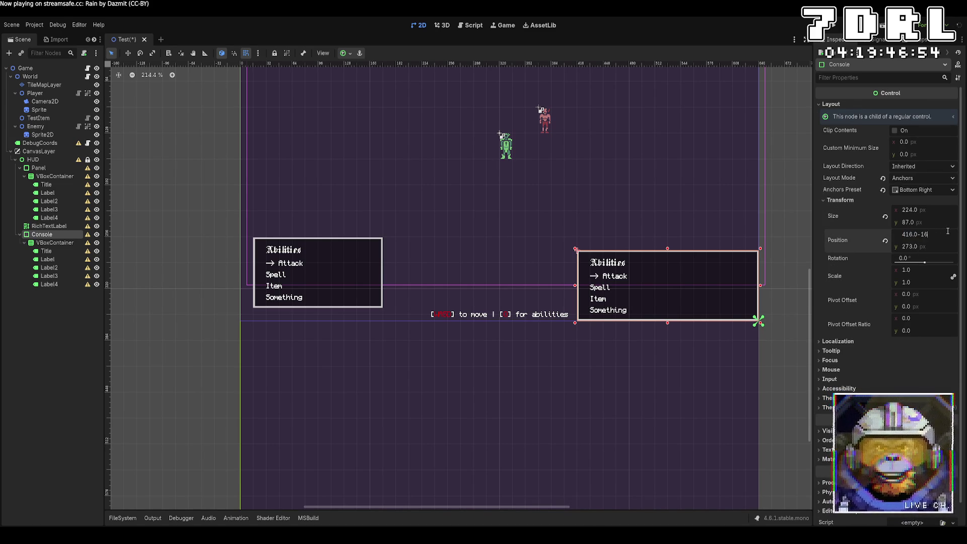
{"action": "key", "text": "Return"}
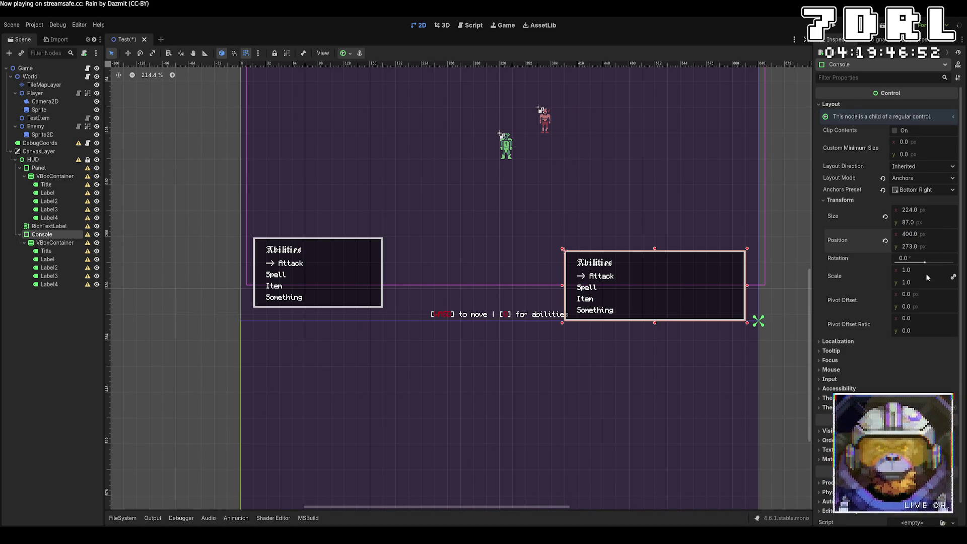
{"action": "left_click", "coordinate": [945, 221]}
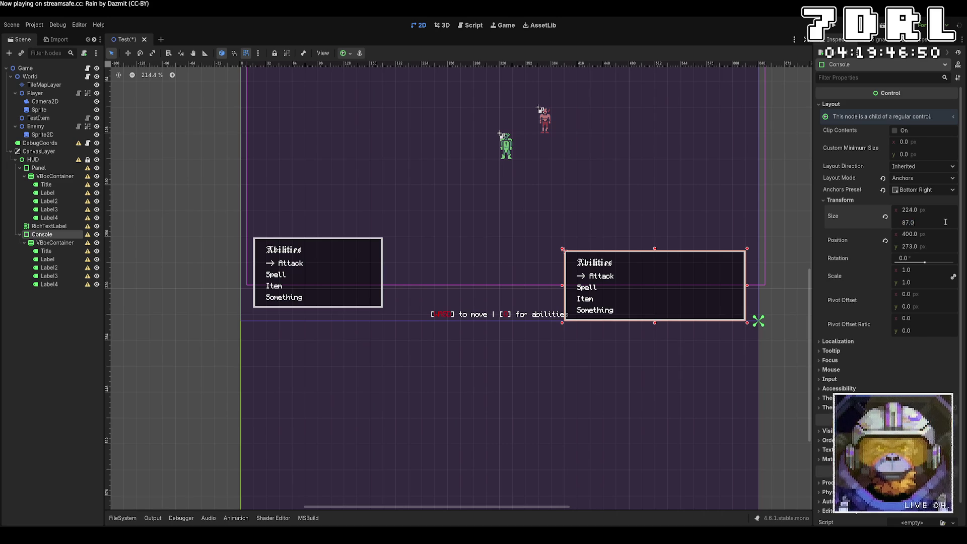
{"action": "type", "text": "-16"}
{"action": "key", "text": "Return"}
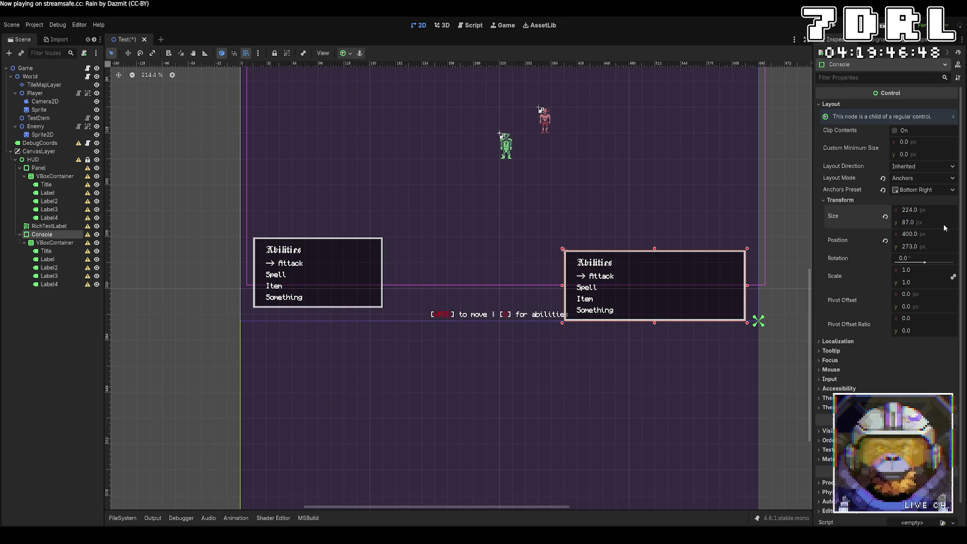
{"action": "left_click", "coordinate": [939, 248]}
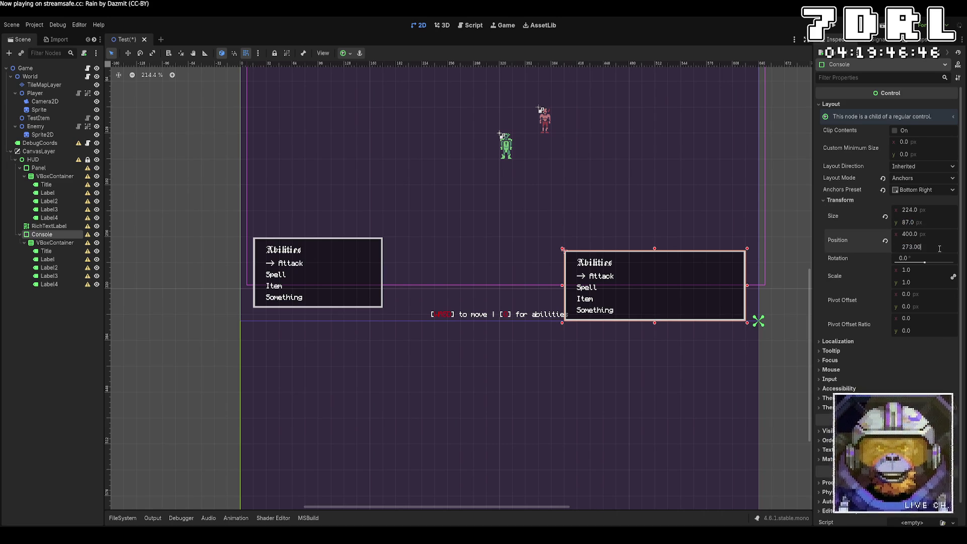
{"action": "key", "text": "Return"}
{"action": "left_click", "coordinate": [769, 367]}
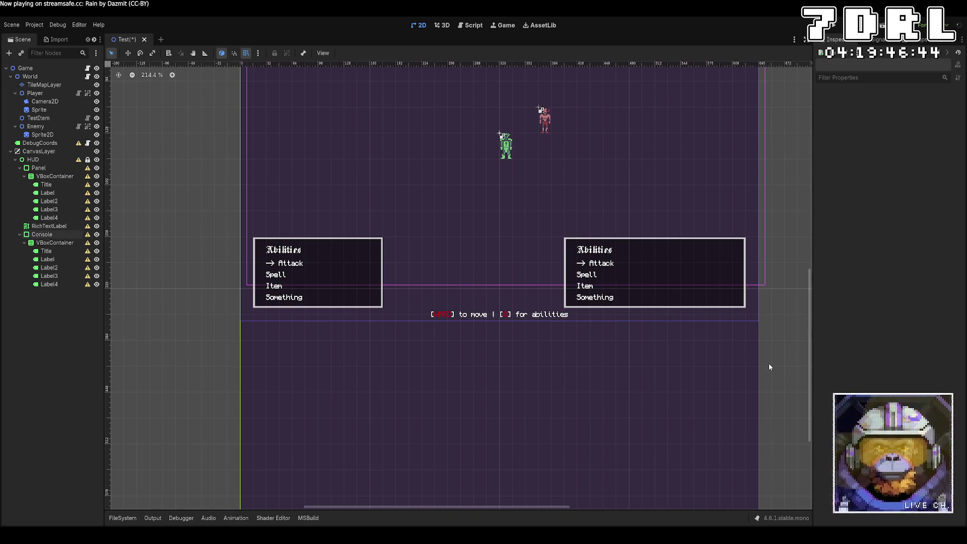
Delete the Console's Title label and change the Attack line to 'You attacked the Minotaur!'
{"action": "left_click", "coordinate": [63, 253]}
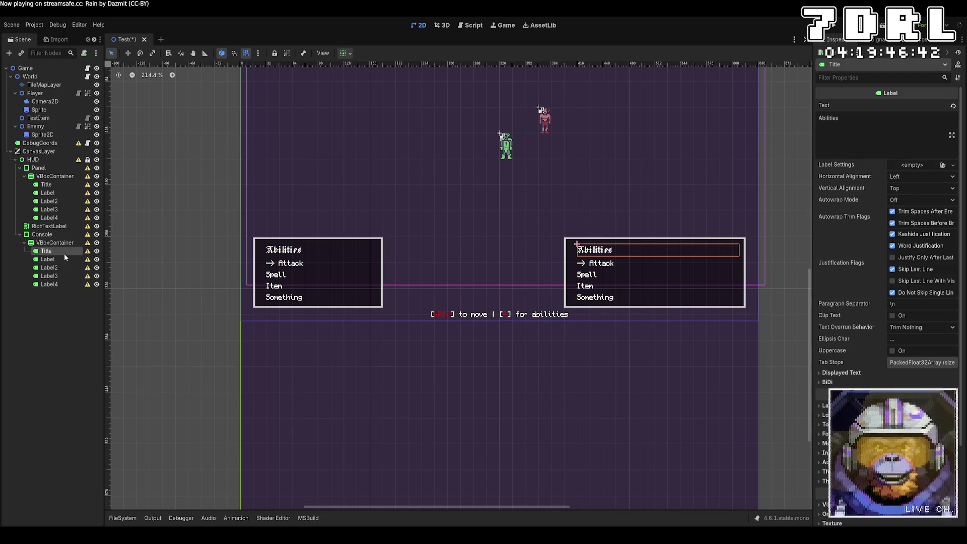
{"action": "key", "text": "Delete"}
{"action": "left_click", "coordinate": [64, 254]}
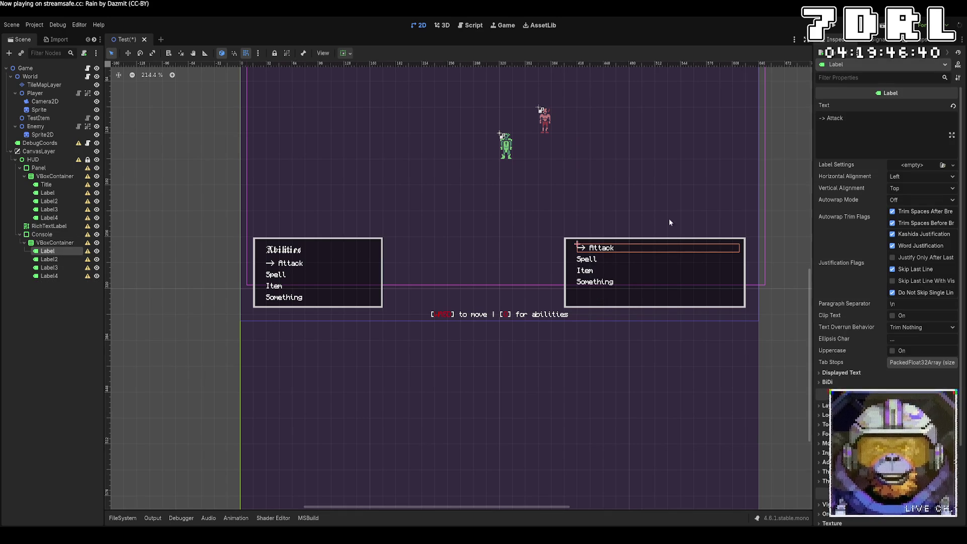
{"action": "type", "text": "You attacked the"}
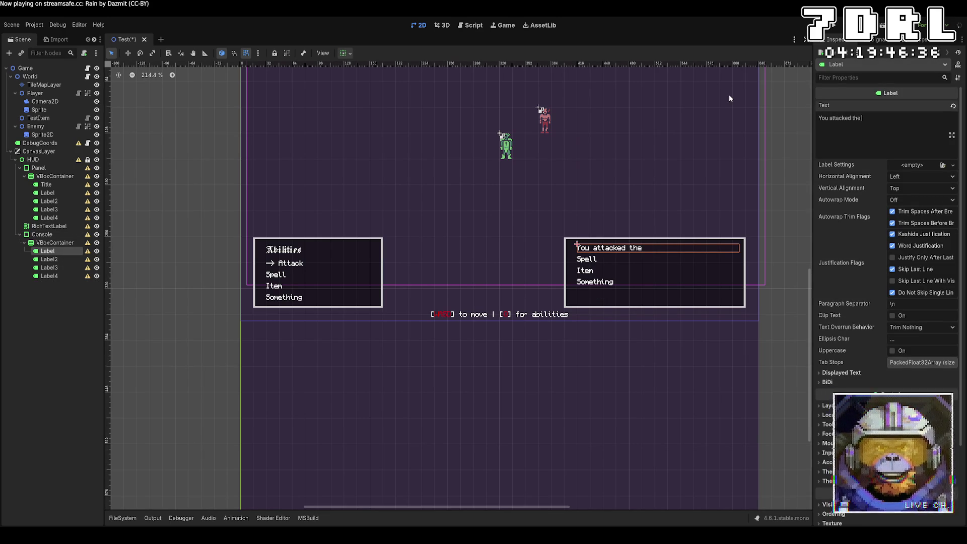
{"action": "type", "text": " Minotaur!"}
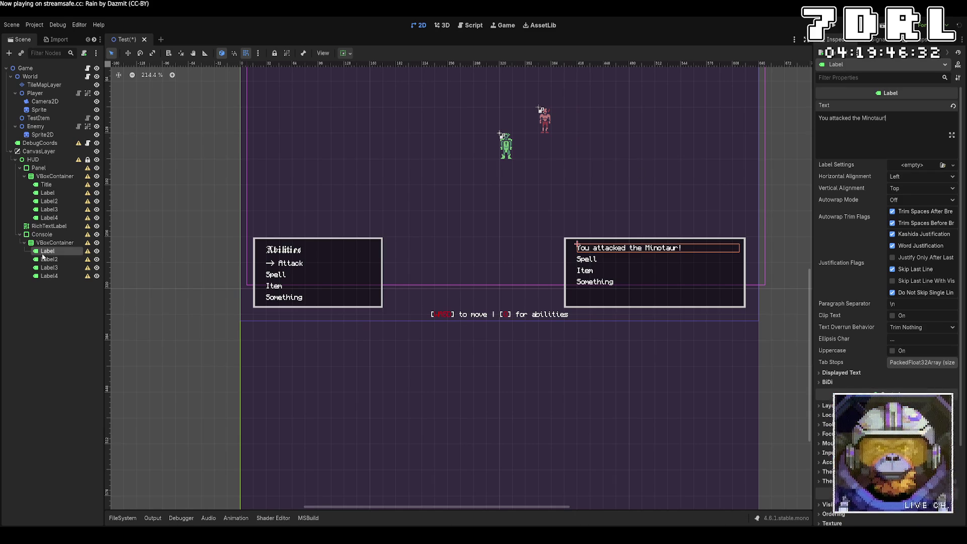
Replace the Spell line's text with 'Minotaur did 69 dmg to you.'
{"action": "left_click", "coordinate": [47, 259]}
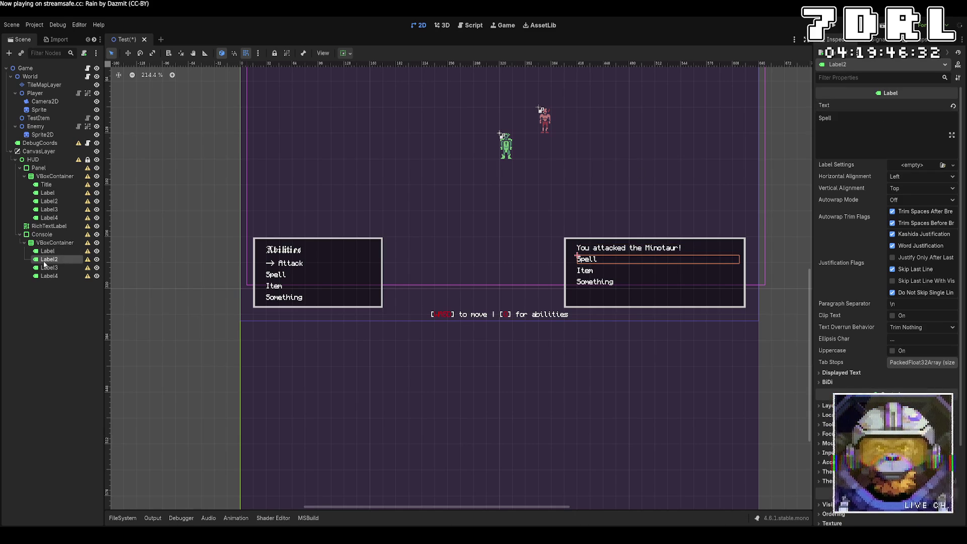
{"action": "left_click", "coordinate": [847, 119]}
{"action": "key", "text": "BackSpace"}
{"action": "type", "text": "inotaur did 6"}
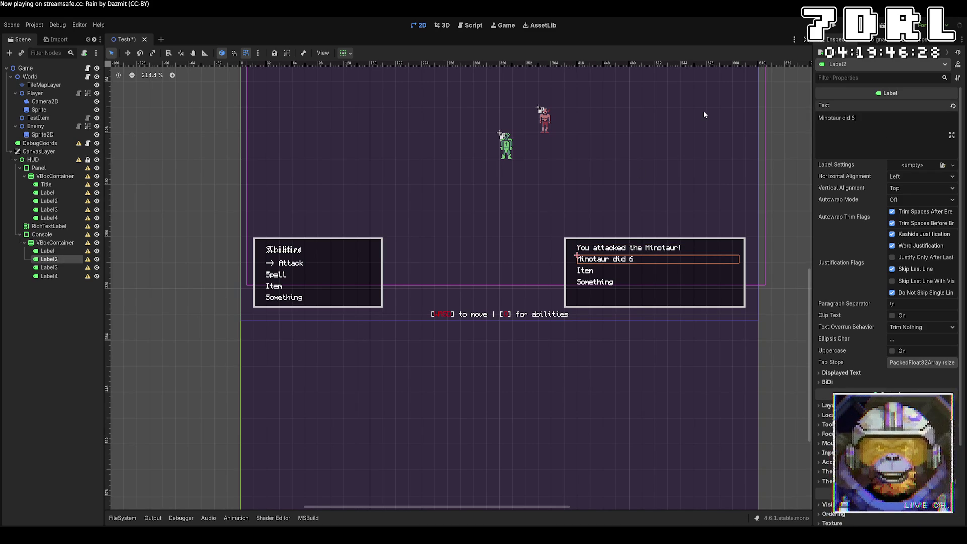
{"action": "key", "text": "BackSpace"}
{"action": "type", "text": "[c"}
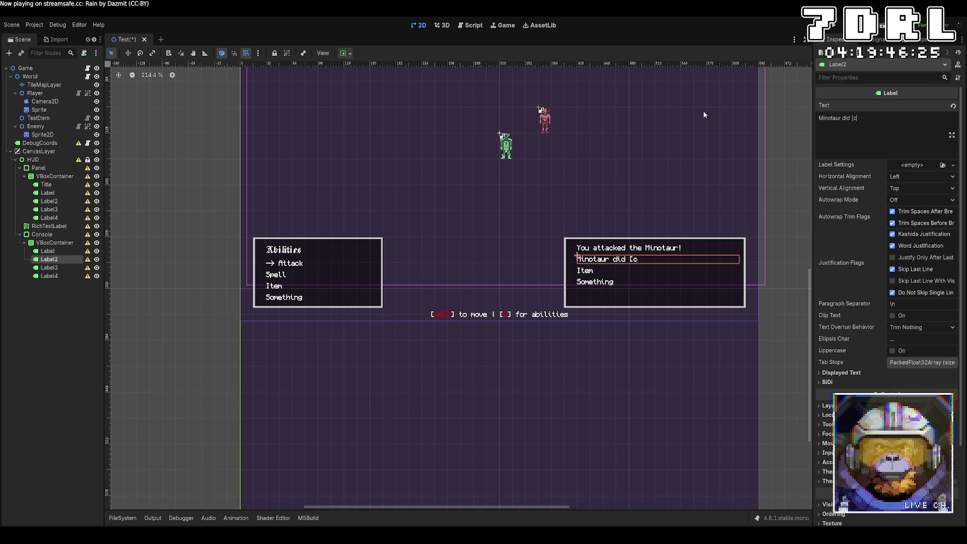
{"action": "type", "text": "olor]=red"}
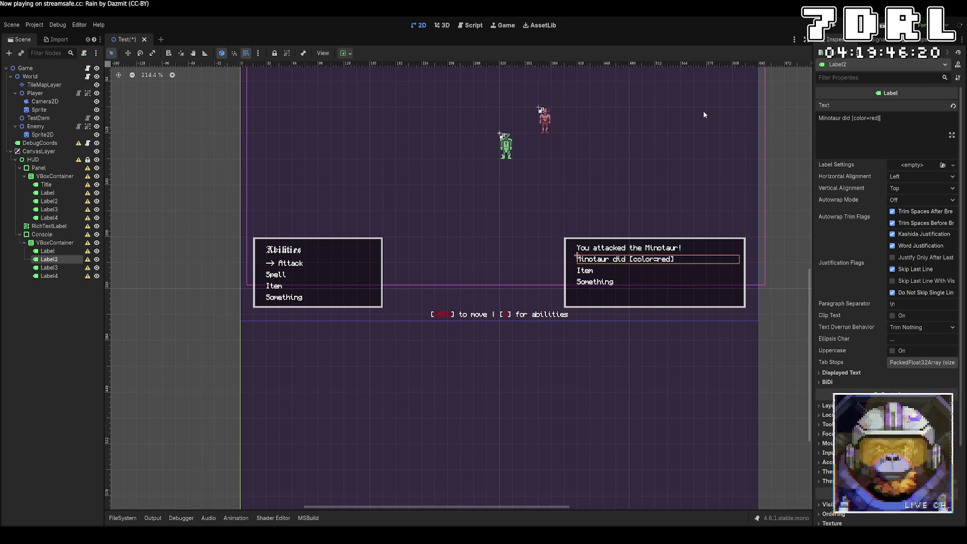
{"action": "key", "text": "BackSpace"}
{"action": "key", "text": "BackSpace"}
{"action": "key", "text": "BackSpace"}
{"action": "key", "text": "BackSpace"}
{"action": "key", "text": "BackSpace"}
{"action": "key", "text": "BackSpace"}
{"action": "key", "text": "BackSpace"}
{"action": "key", "text": "BackSpace"}
{"action": "type", "text": "69"}
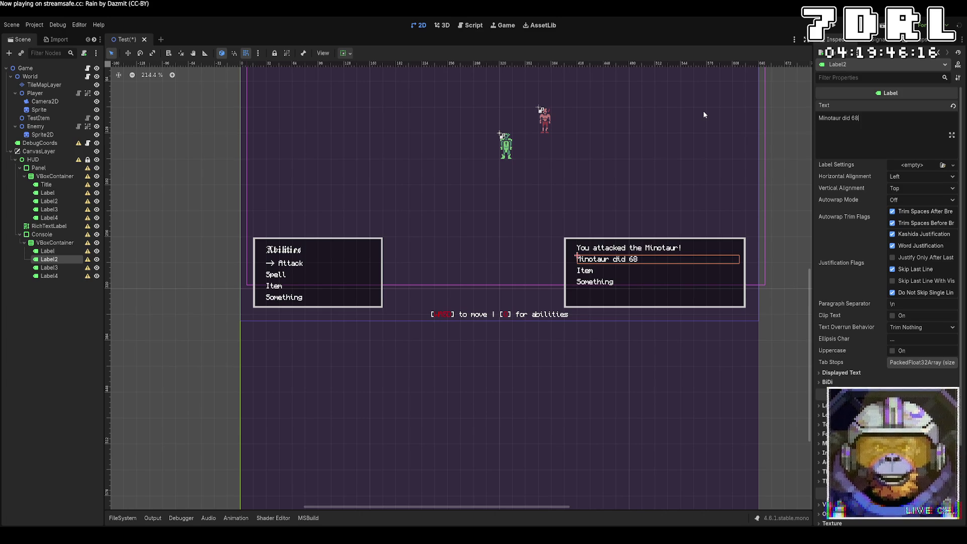
{"action": "type", "text": " dmg"}
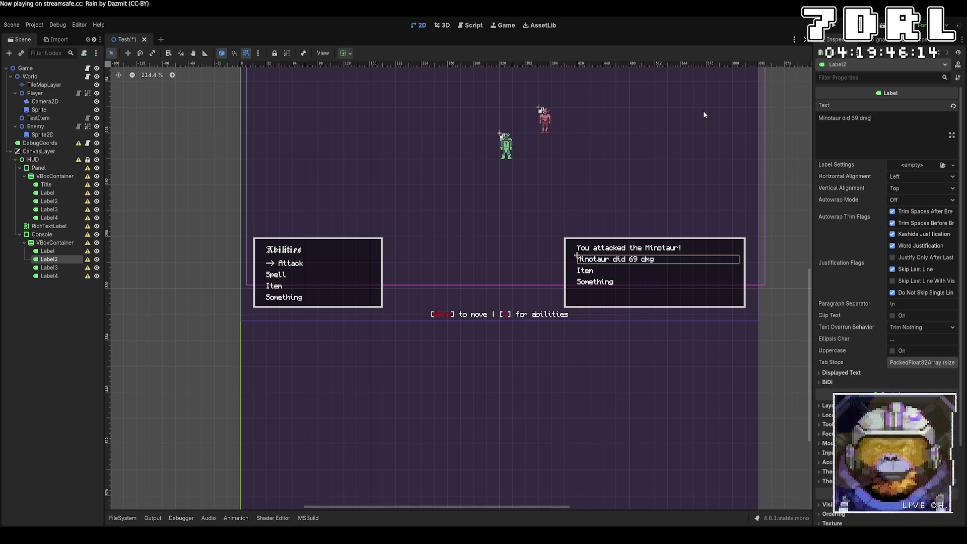
{"action": "type", "text": " to you."}
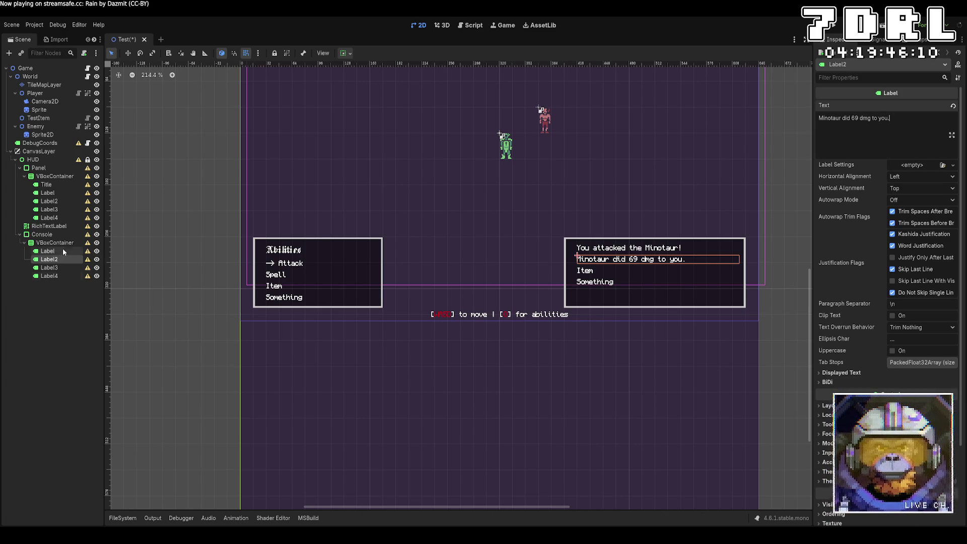
{"action": "left_click", "coordinate": [49, 268]}
Change the Item and Something lines to 'You used a health potion.' and 'The Minotaur becomes enraged!'
{"action": "double_click", "coordinate": [825, 118]}
{"action": "type", "text": "You "}
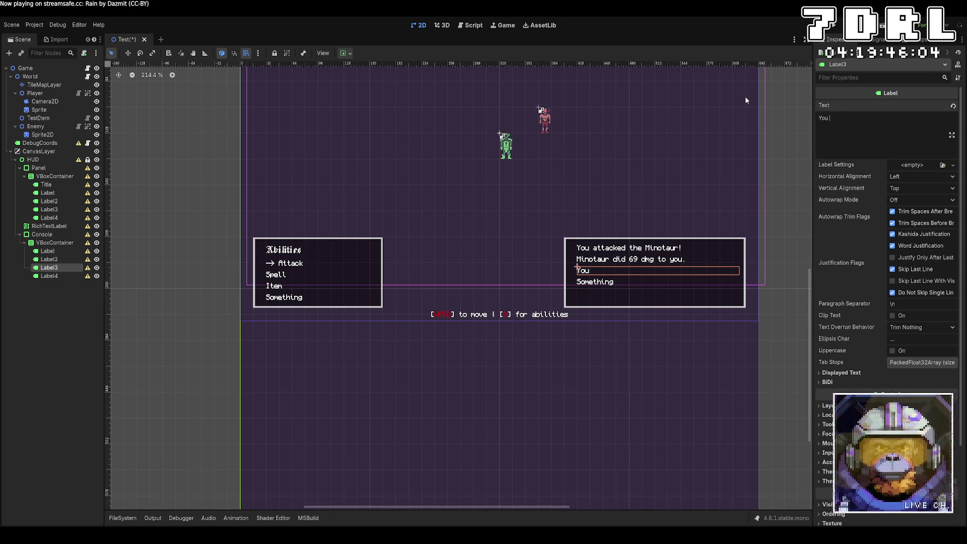
{"action": "type", "text": "used a "}
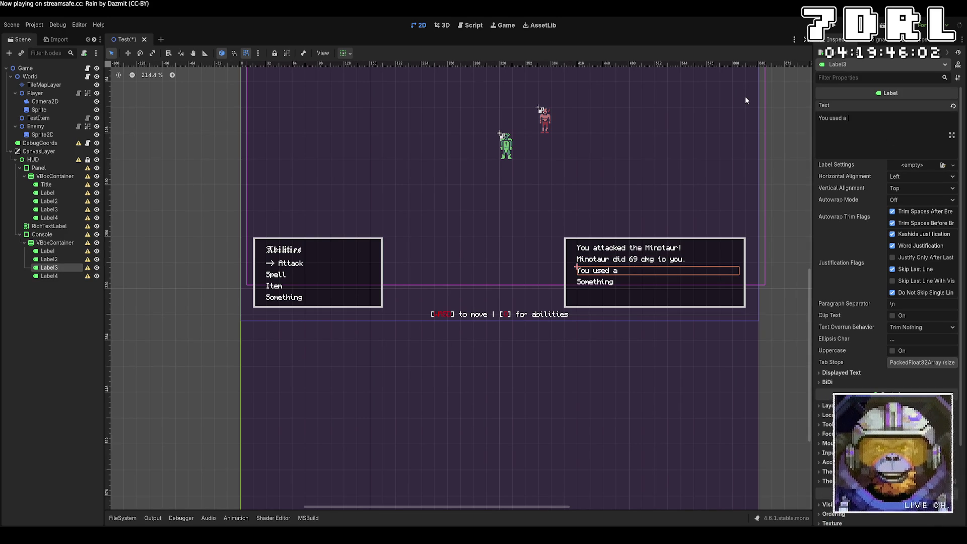
{"action": "type", "text": "health potion."}
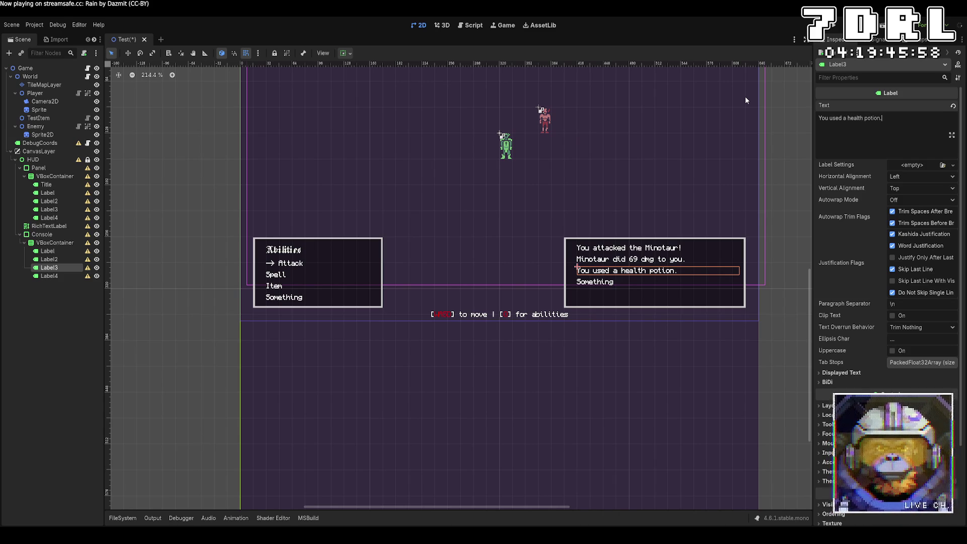
{"action": "left_click", "coordinate": [48, 275]}
{"action": "left_click_drag", "start_coordinate": [876, 141], "coordinate": [762, 117]}
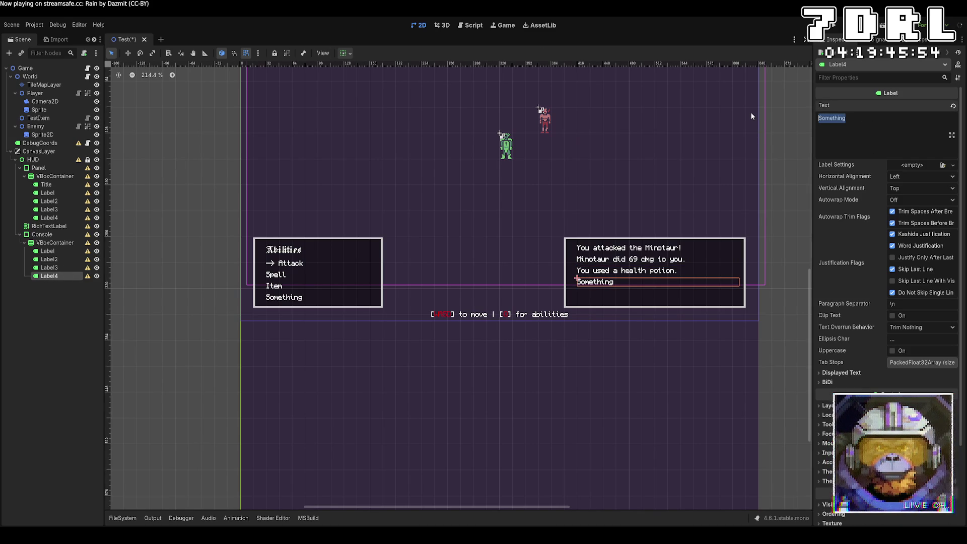
{"action": "type", "text": "Th"}
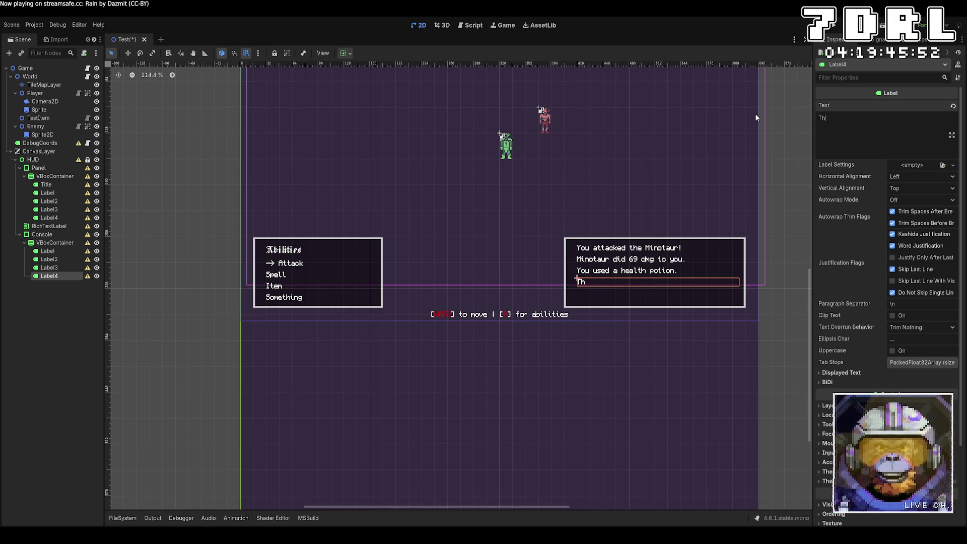
{"action": "type", "text": "e Minotaur becomes enraged!"}
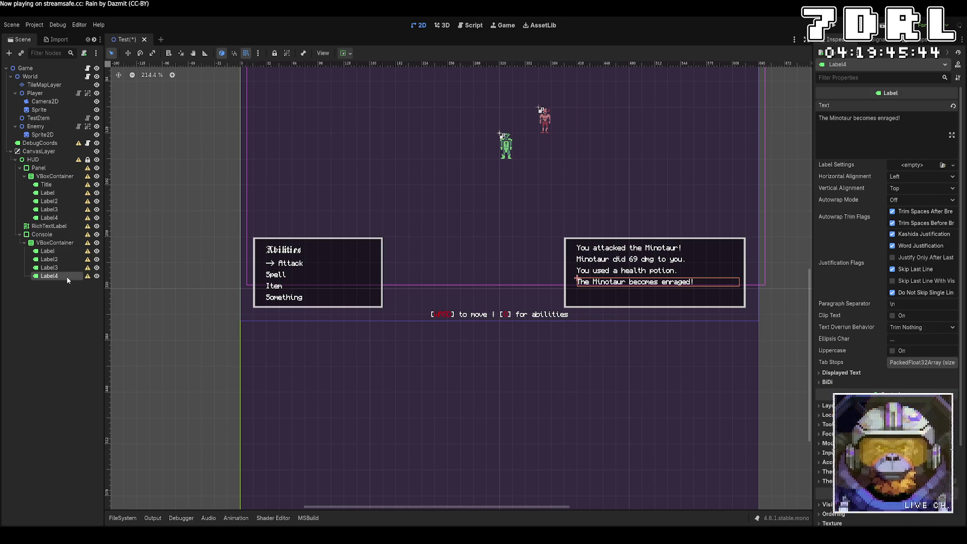
{"action": "left_click", "coordinate": [66, 253]}
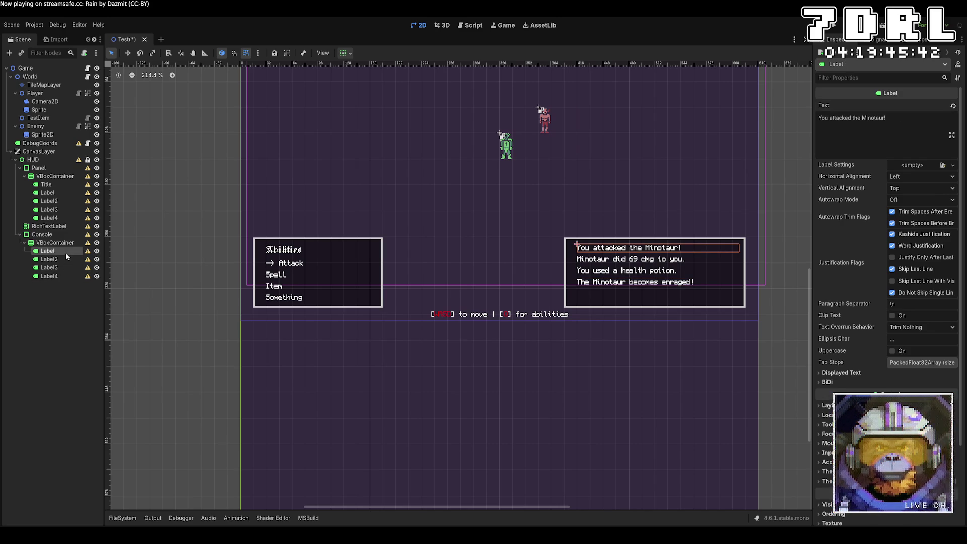
Duplicate the first attack line twice, then show the line list container's layout settings
{"action": "left_click", "coordinate": [49, 275]}
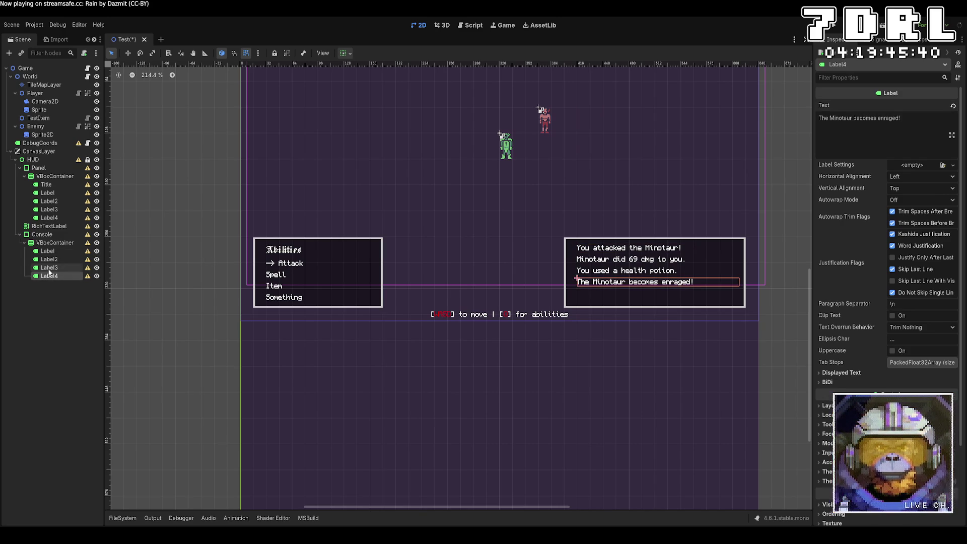
{"action": "left_click", "coordinate": [49, 260]}
{"action": "key", "text": "ctrl+d"}
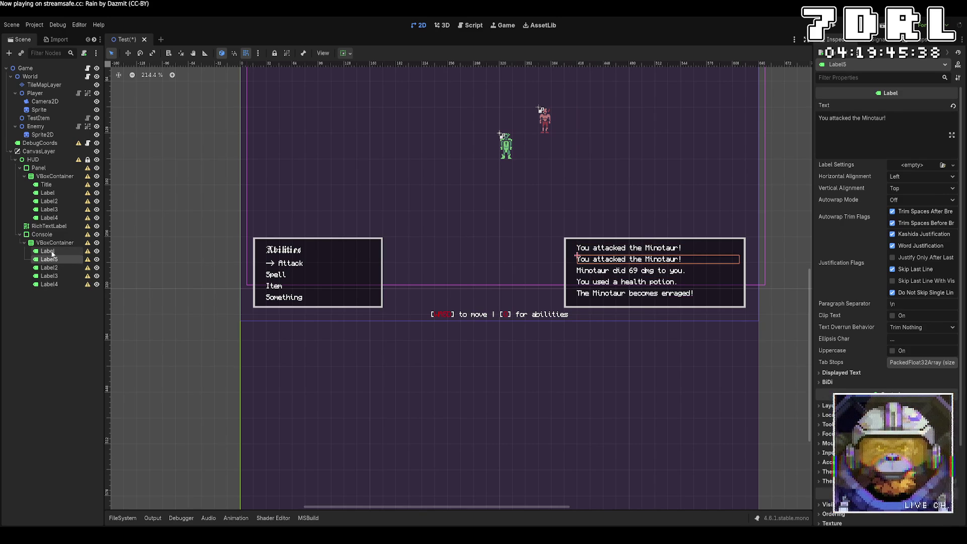
{"action": "key", "text": "ctrl+d"}
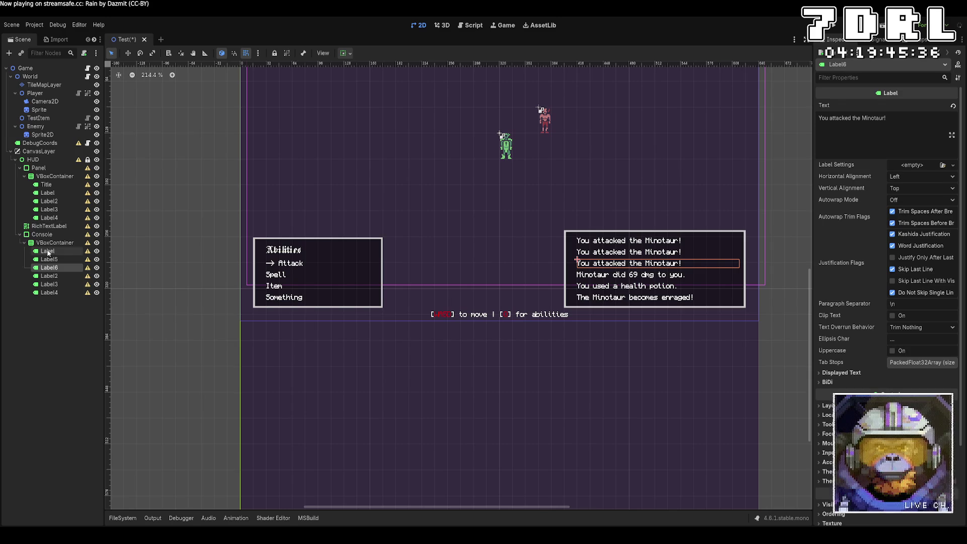
{"action": "left_click", "coordinate": [54, 243]}
{"action": "left_click", "coordinate": [842, 131]}
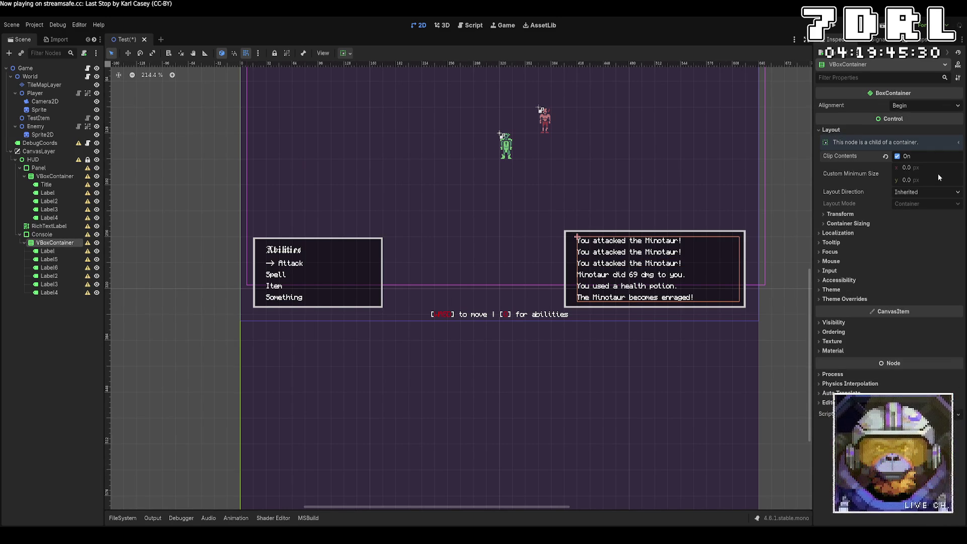
Duplicate the attack line once more and try, then undo, a vertical shrink on the line list
{"action": "left_click", "coordinate": [67, 252]}
{"action": "key", "text": "ctrl+d"}
{"action": "key", "text": "ctrl+d"}
{"action": "key", "text": "ctrl+z"}
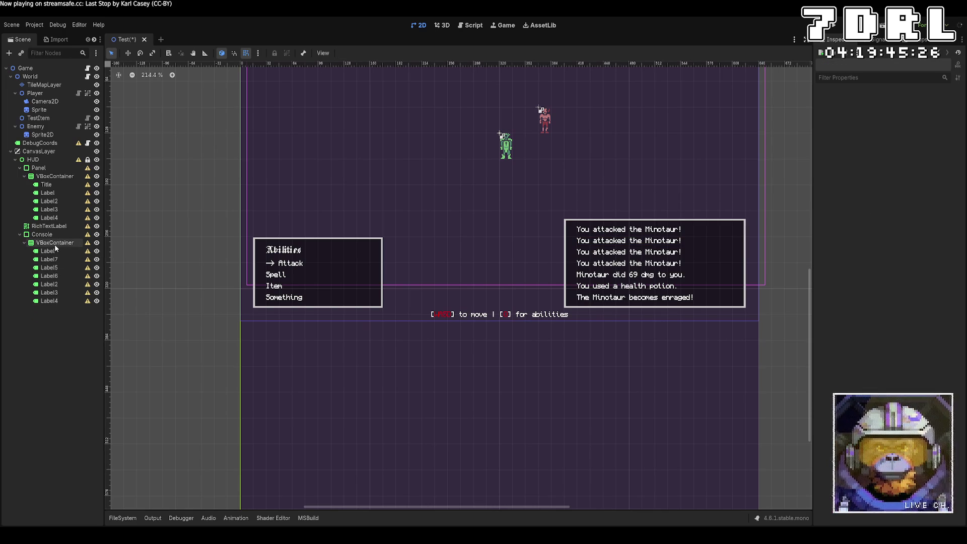
{"action": "left_click", "coordinate": [62, 243]}
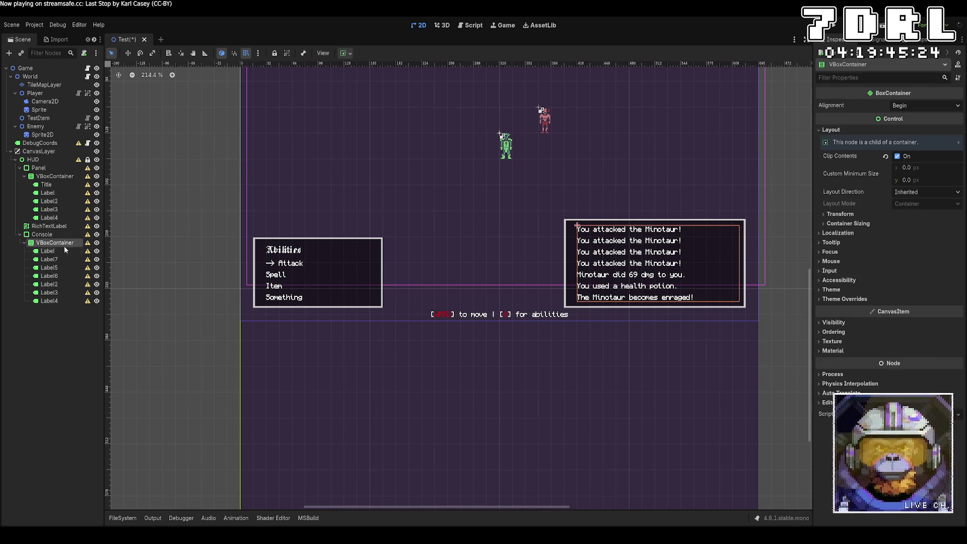
{"action": "left_click", "coordinate": [847, 214]}
{"action": "double_click", "coordinate": [846, 215]}
{"action": "left_click", "coordinate": [846, 217]}
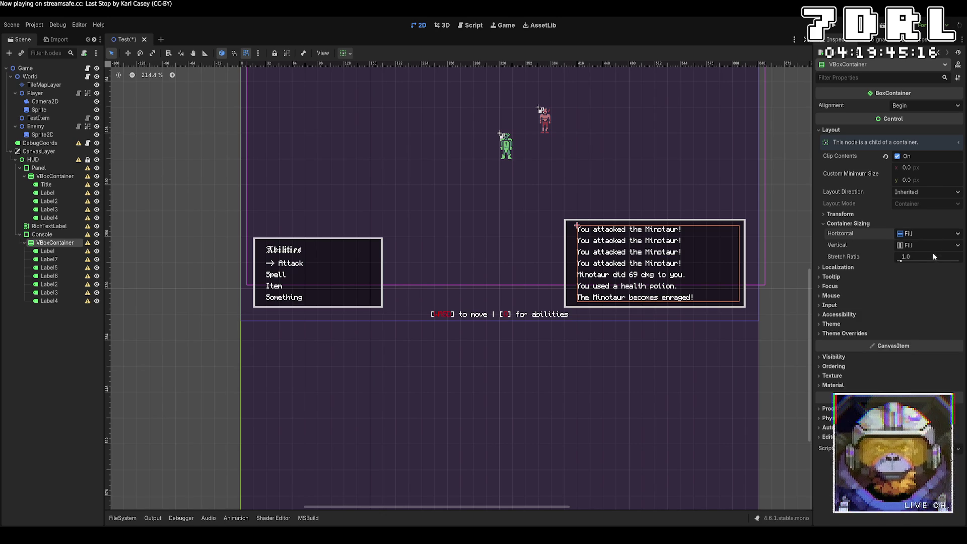
{"action": "left_click", "coordinate": [930, 245]}
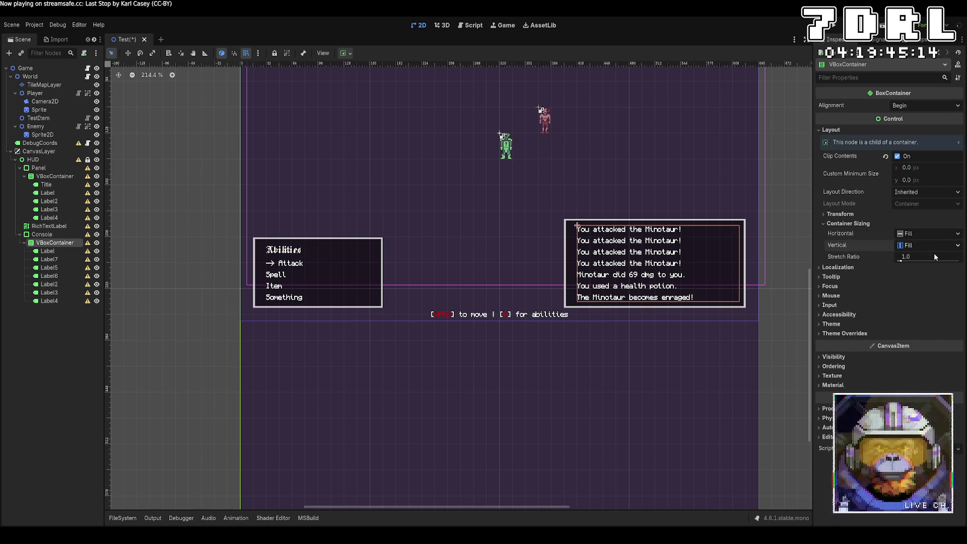
{"action": "key", "text": "ctrl+z"}
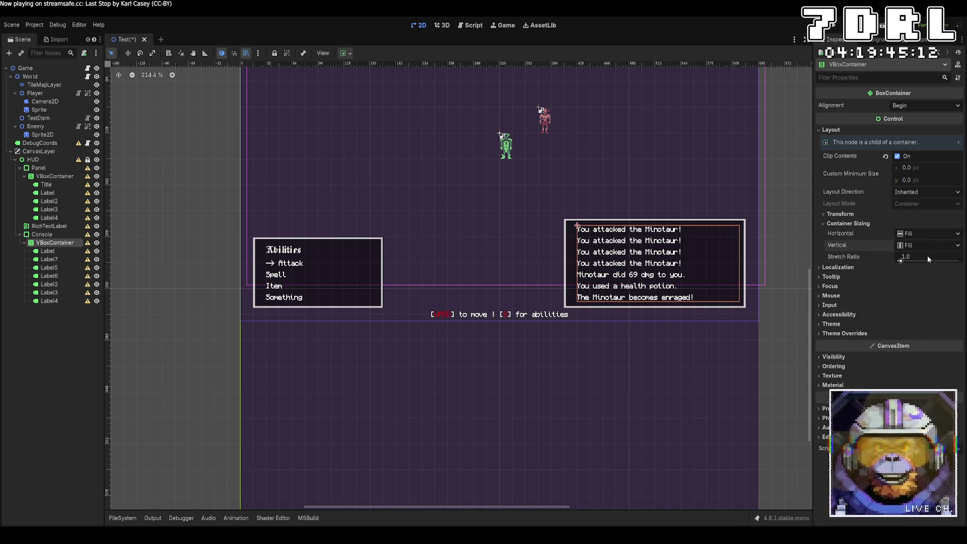
{"action": "left_click", "coordinate": [850, 216]}
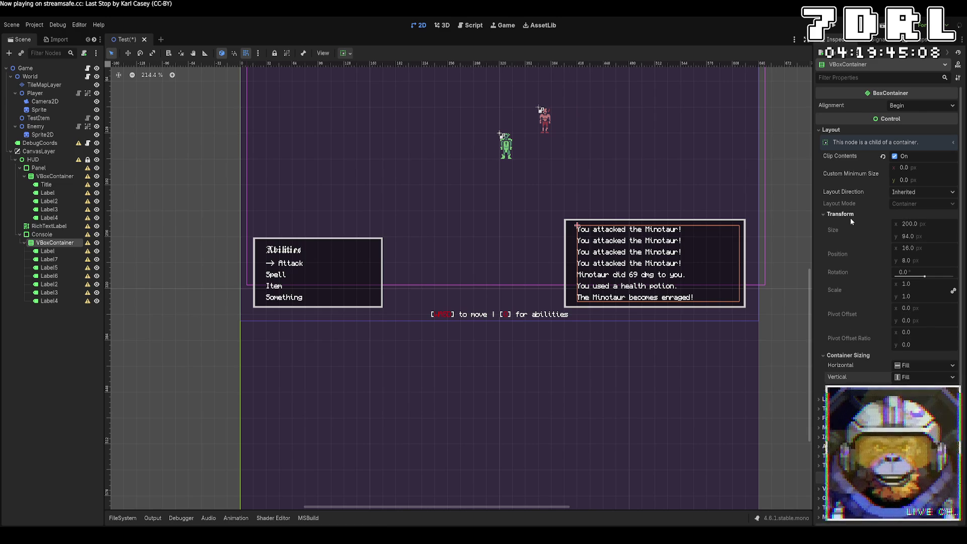
{"action": "left_click", "coordinate": [850, 218]}
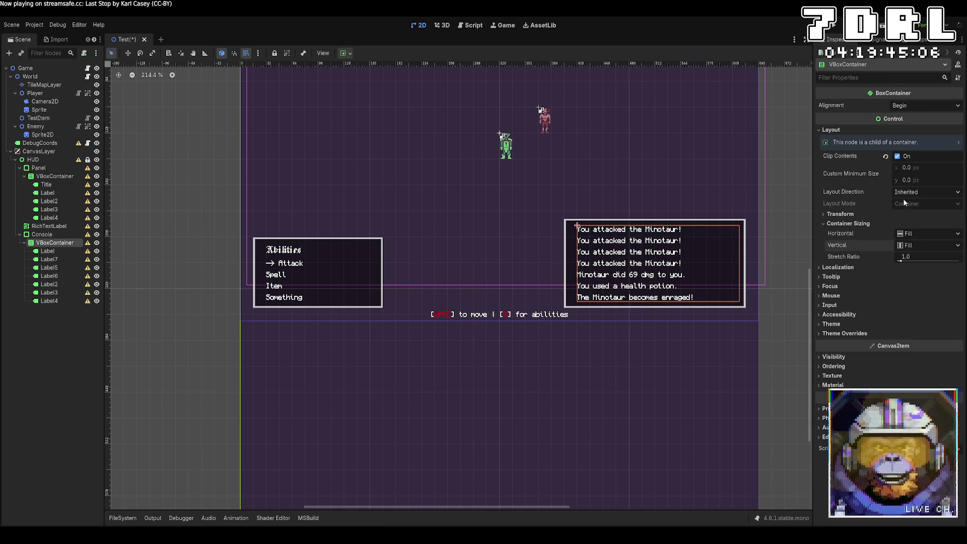
Give the console's line list a 200 by 94 custom minimum size
{"action": "left_click", "coordinate": [938, 172]}
{"action": "type", "text": "200"}
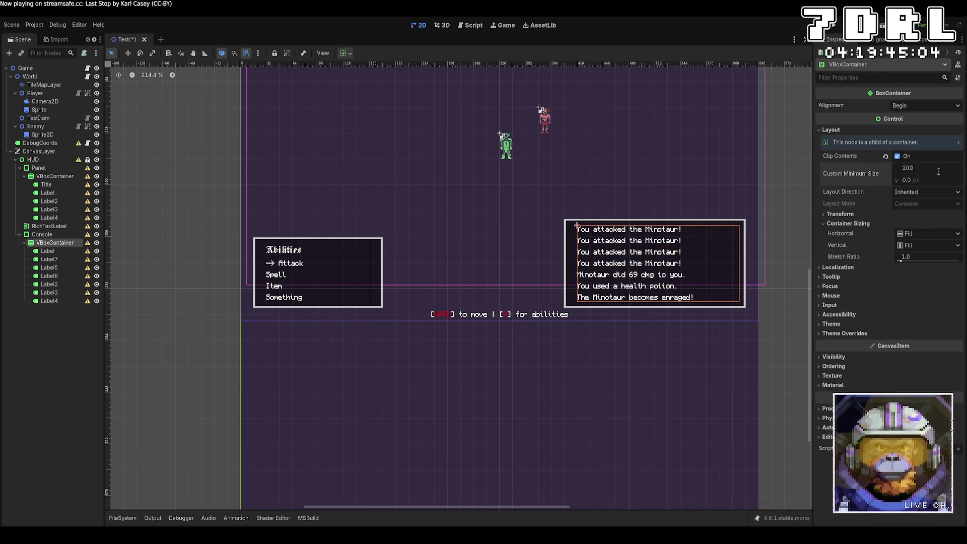
{"action": "key", "text": "Tab"}
{"action": "type", "text": "94"}
{"action": "key", "text": "Return"}
{"action": "left_click", "coordinate": [51, 234]}
Enable Clip Contents on the Console panel and set its minimum size to 200 by 94
{"action": "left_click", "coordinate": [895, 130]}
{"action": "left_click", "coordinate": [917, 143]}
{"action": "type", "text": "200"}
{"action": "key", "text": "Tab"}
{"action": "type", "text": "94"}
{"action": "key", "text": "Return"}
Check the Console panel's Transform position and height, leaving them unchanged
{"action": "left_click", "coordinate": [934, 233]}
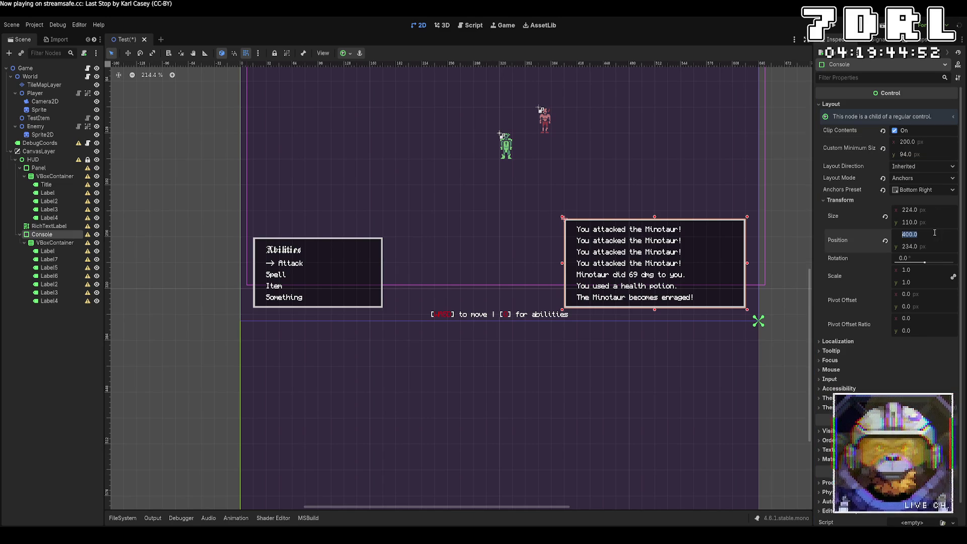
{"action": "left_click", "coordinate": [934, 222]}
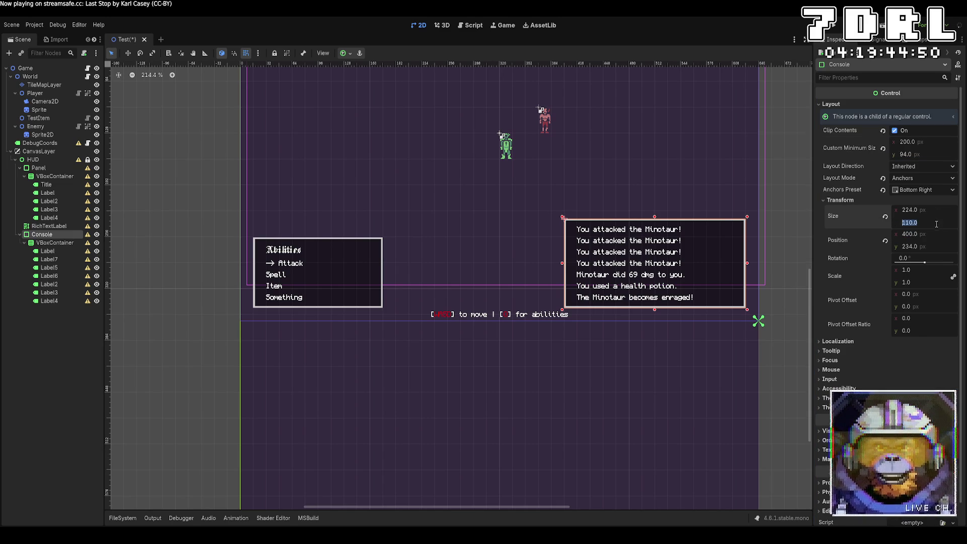
{"action": "type", "text": "94"}
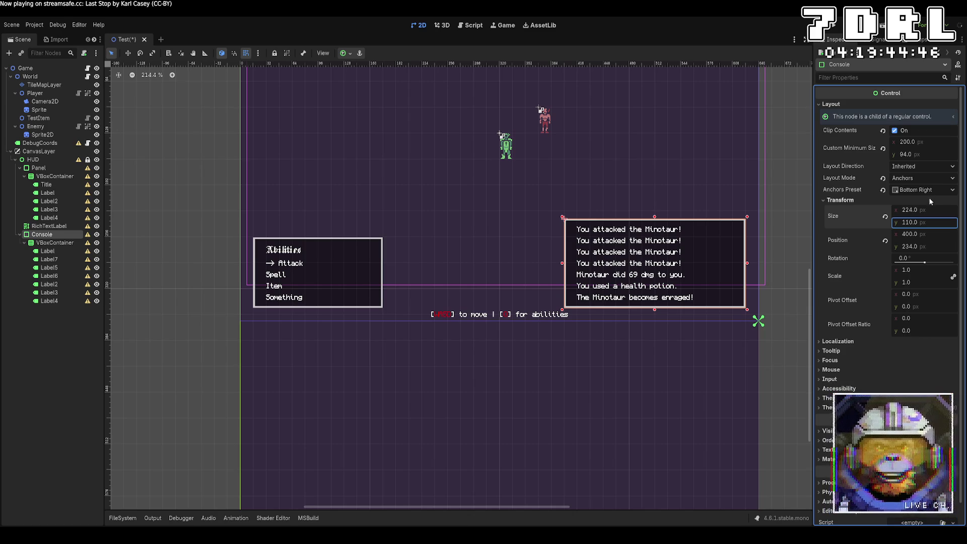
{"action": "key", "text": "Escape"}
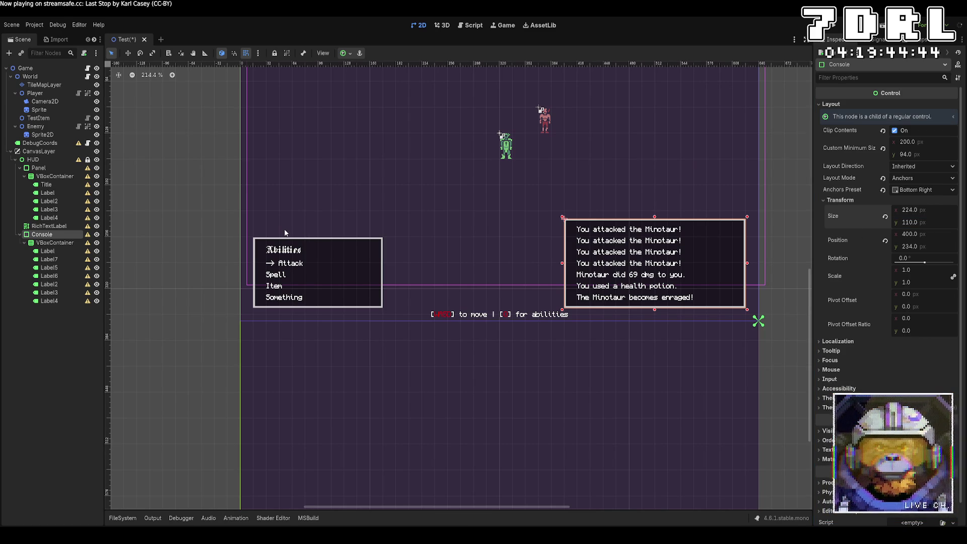
{"action": "left_click", "coordinate": [183, 250]}
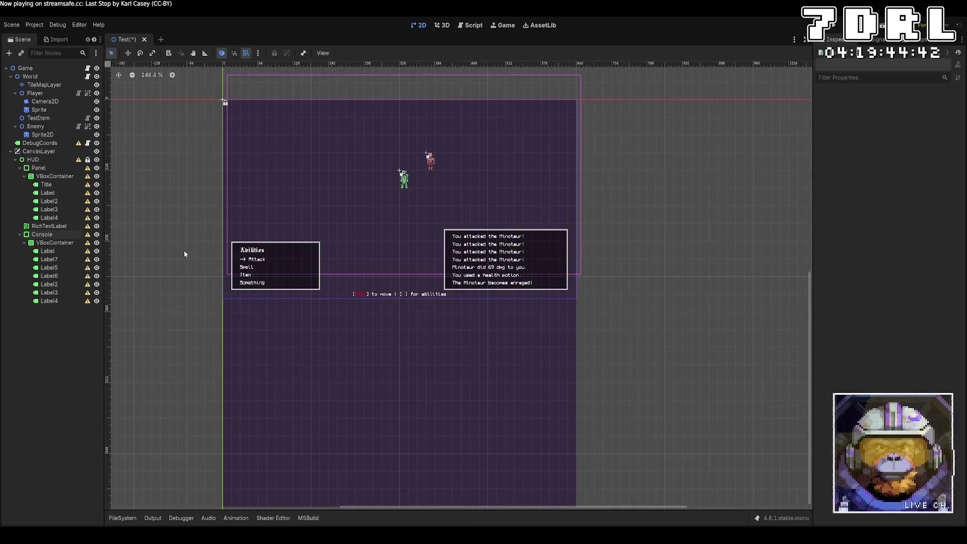
Select all seven console log labels and set their Horizontal Alignment to Right
{"action": "left_click", "coordinate": [146, 76]}
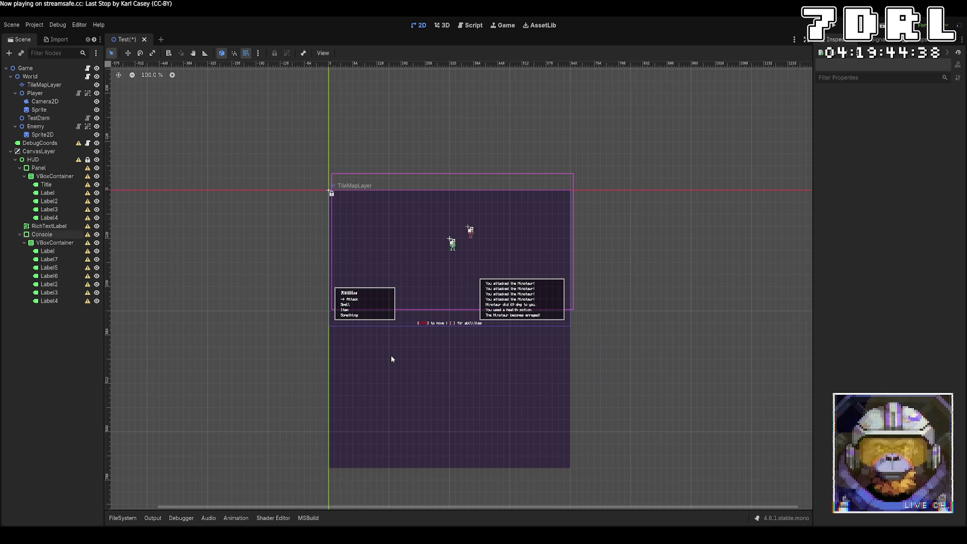
{"action": "scroll", "coordinate": [409, 325], "scroll_direction": "up", "scroll_amount": 3}
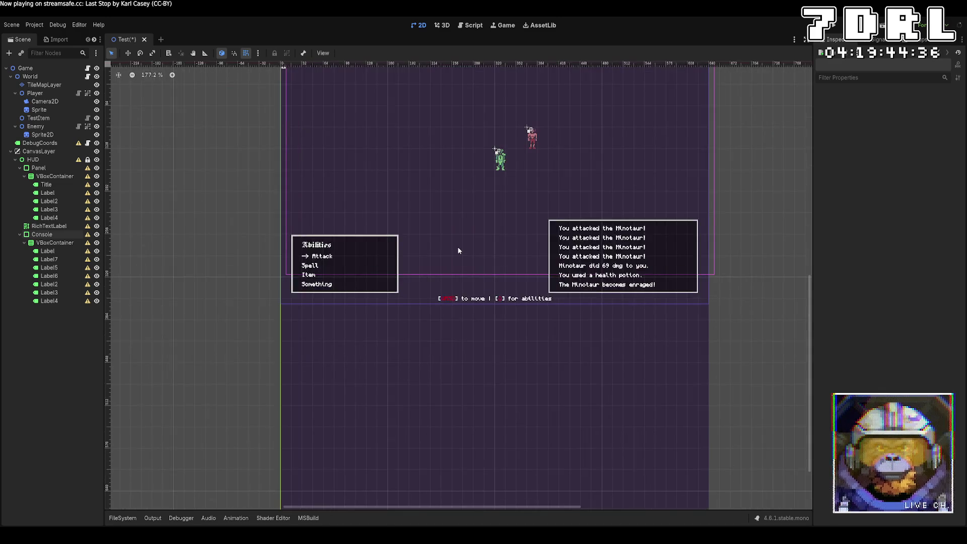
{"action": "scroll", "coordinate": [457, 248], "scroll_direction": "up", "scroll_amount": 2}
{"action": "left_click", "coordinate": [54, 242]}
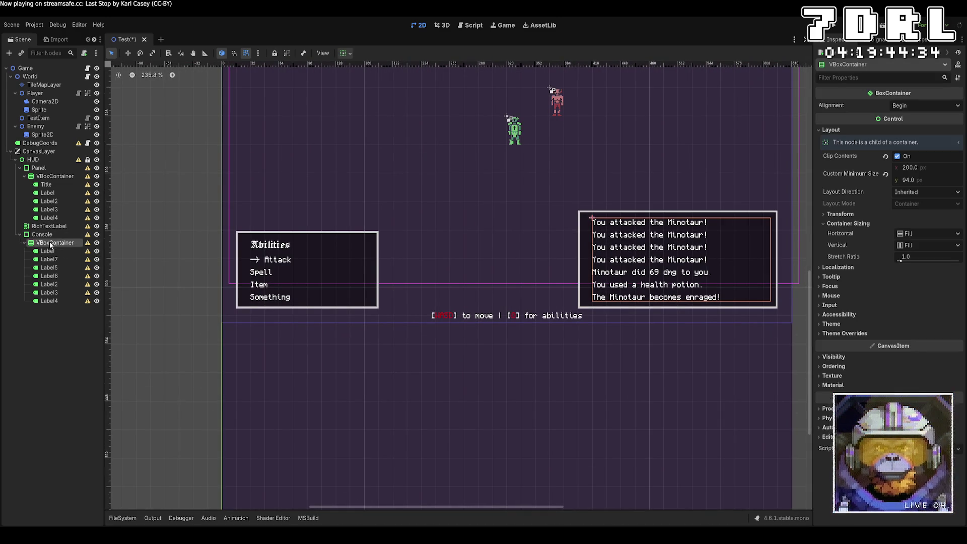
{"action": "left_click", "coordinate": [890, 212]}
{"action": "left_click", "coordinate": [47, 250]}
{"action": "left_click", "coordinate": [62, 304], "text": "shift"}
{"action": "left_click", "coordinate": [934, 175]}
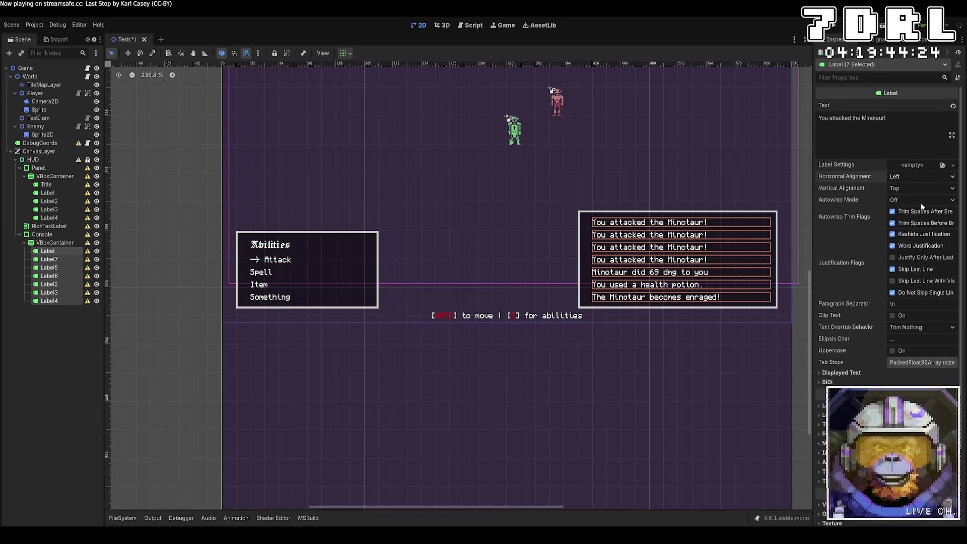
{"action": "left_click", "coordinate": [920, 204]}
{"action": "left_click", "coordinate": [800, 333]}
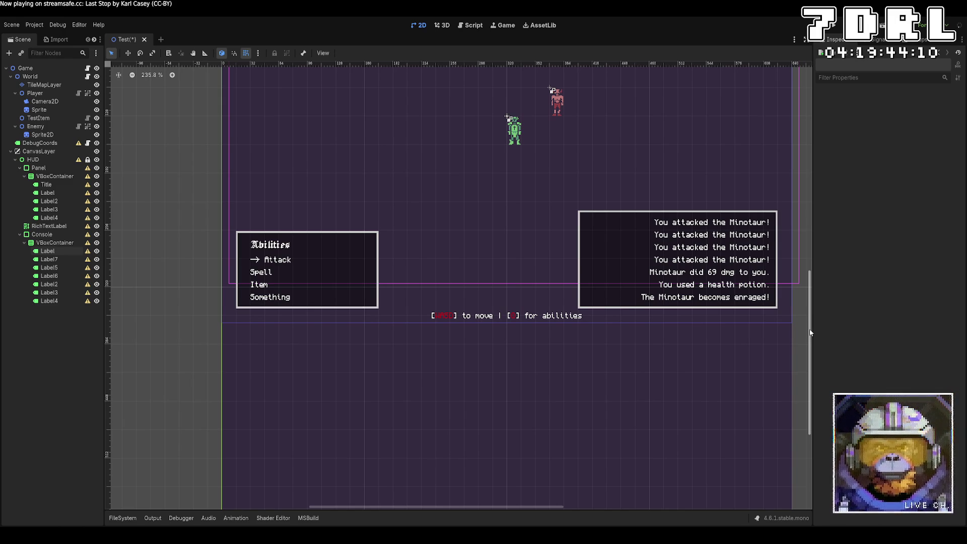
Append 'Something else is happening!' to the top log line, set Autowrap to Word (Smart) and align it Left
{"action": "left_click", "coordinate": [48, 251]}
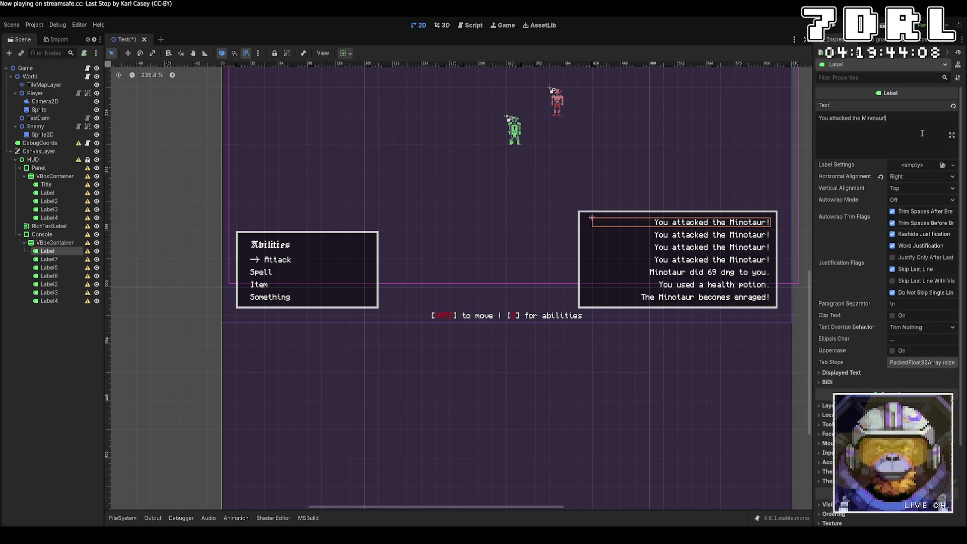
{"action": "type", "text": "Something elseis happening!"}
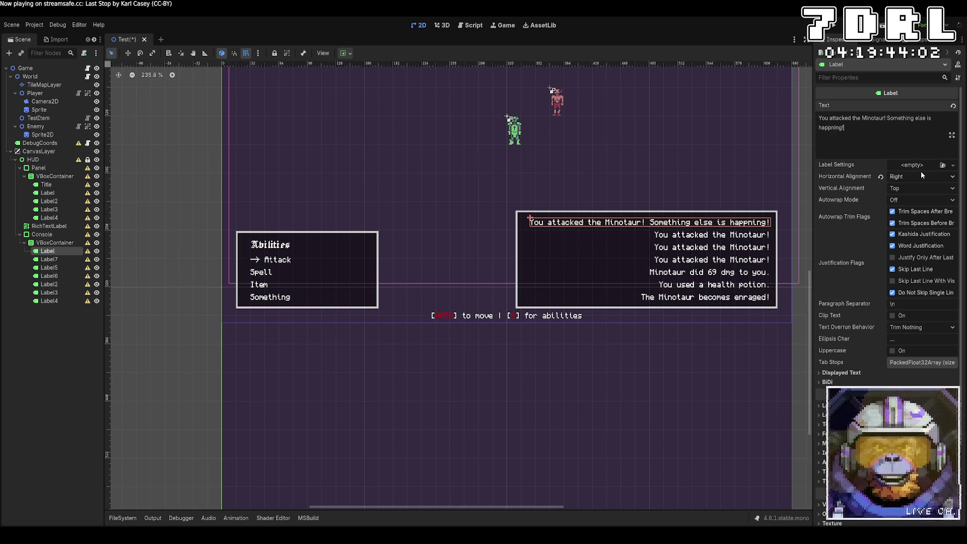
{"action": "left_click", "coordinate": [908, 239]}
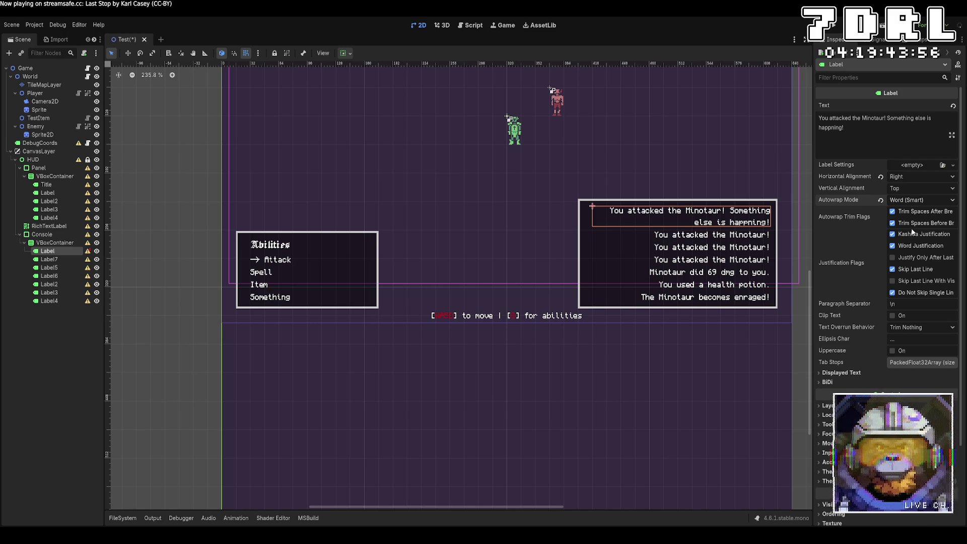
{"action": "left_click", "coordinate": [896, 137]}
{"action": "type", "text": "sdfsdfsdfsdfsdfsd"}
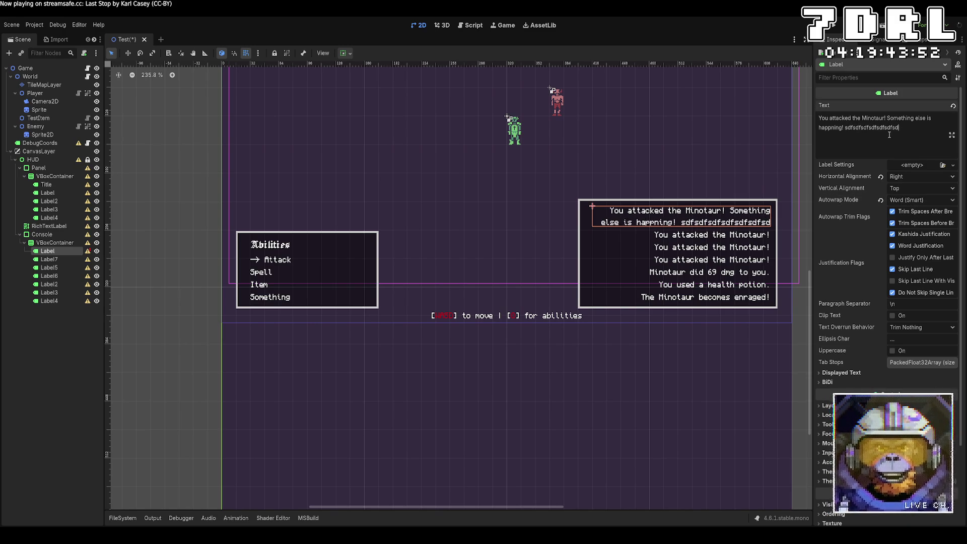
{"action": "type", "text": "fsdfsdfs"}
{"action": "key", "text": "ctrl+BackSpace"}
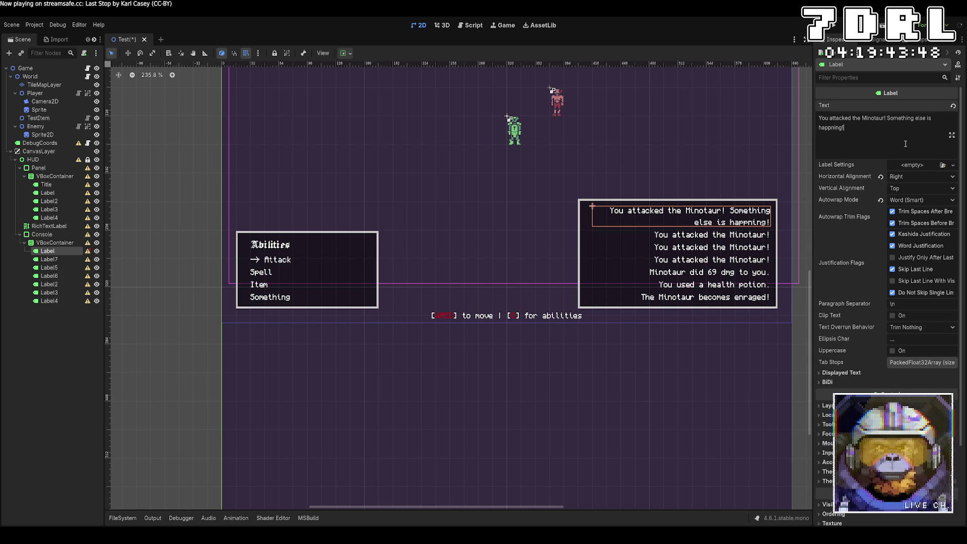
{"action": "left_click", "coordinate": [913, 178]}
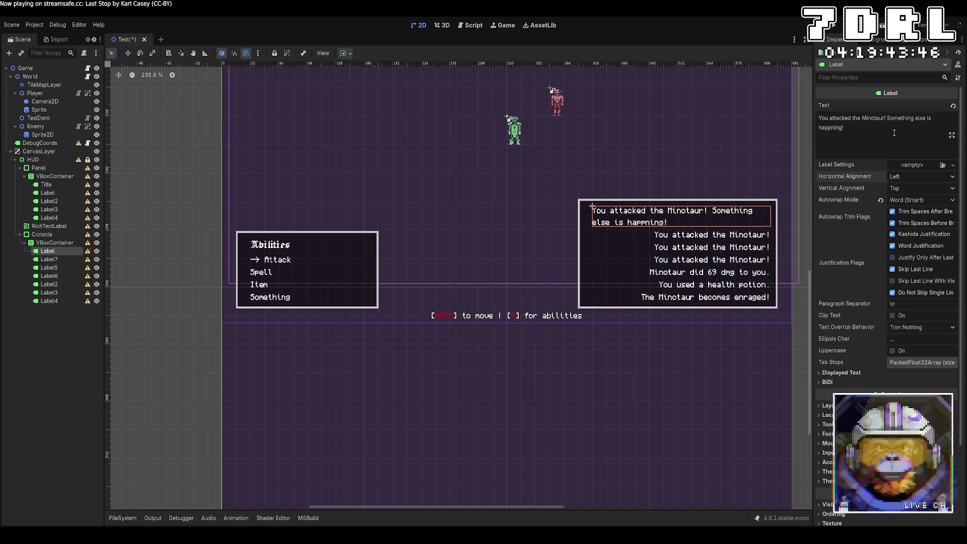
{"action": "left_click", "coordinate": [49, 259]}
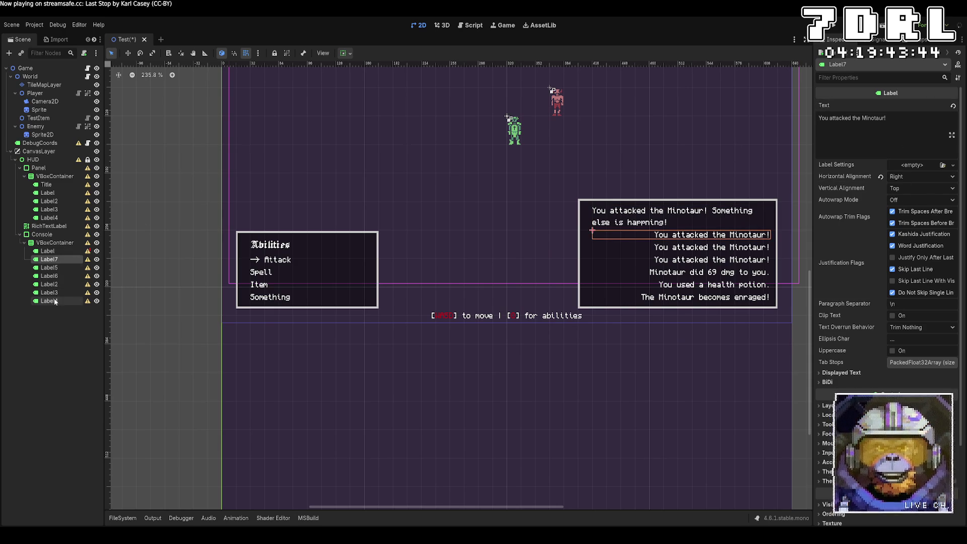
Set the remaining Console log lines (Label7 through Label4) to Left horizontal alignment
{"action": "left_click", "coordinate": [48, 301], "text": "shift"}
{"action": "left_click", "coordinate": [936, 178]}
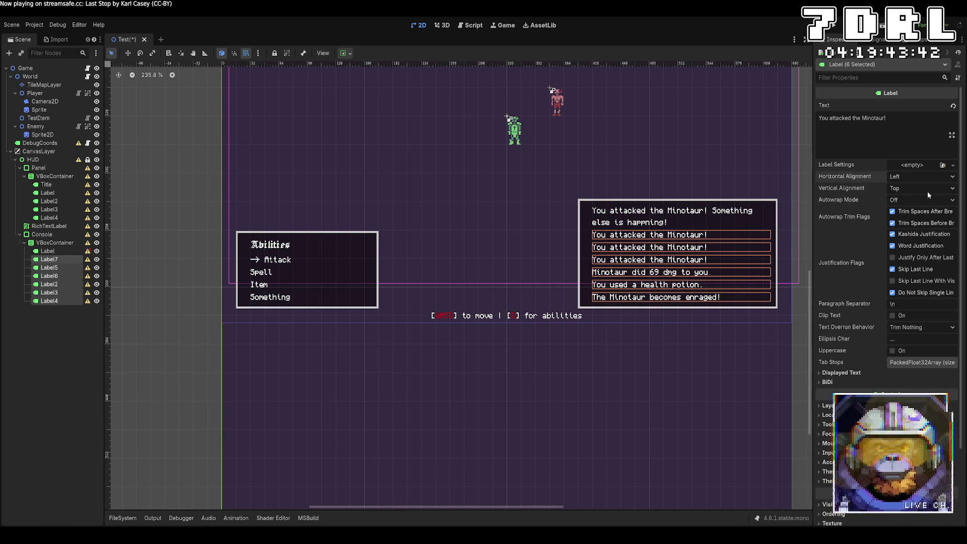
{"action": "left_click", "coordinate": [689, 416]}
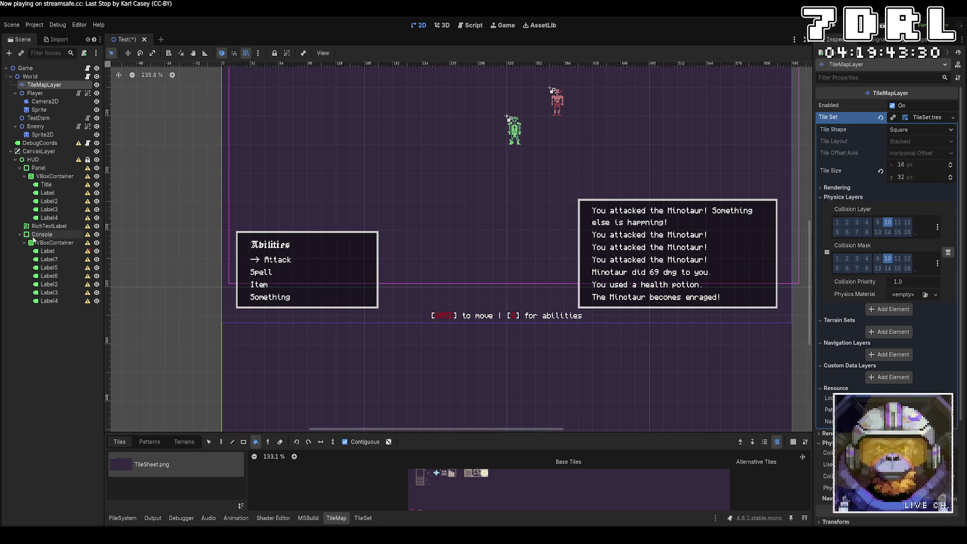
{"action": "left_click", "coordinate": [47, 251]}
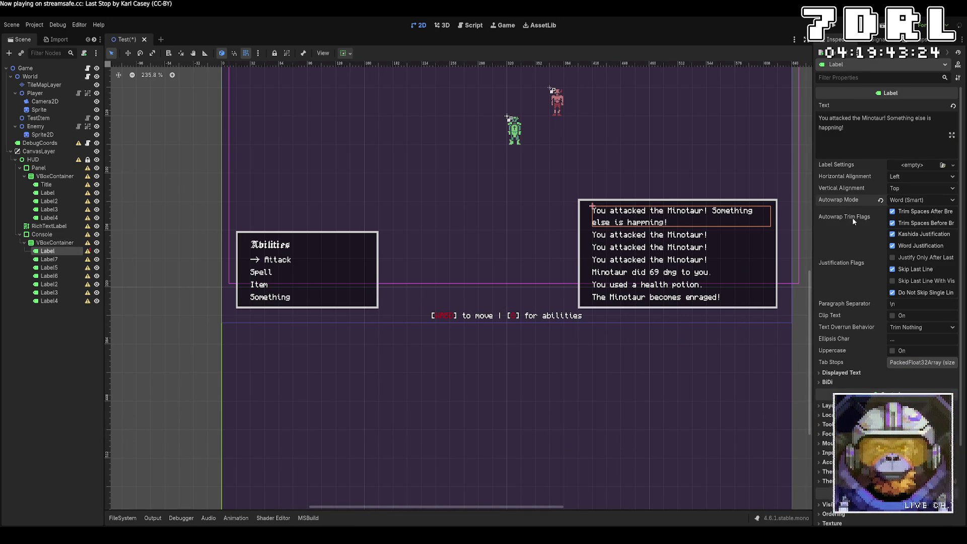
{"action": "left_click", "coordinate": [829, 405]}
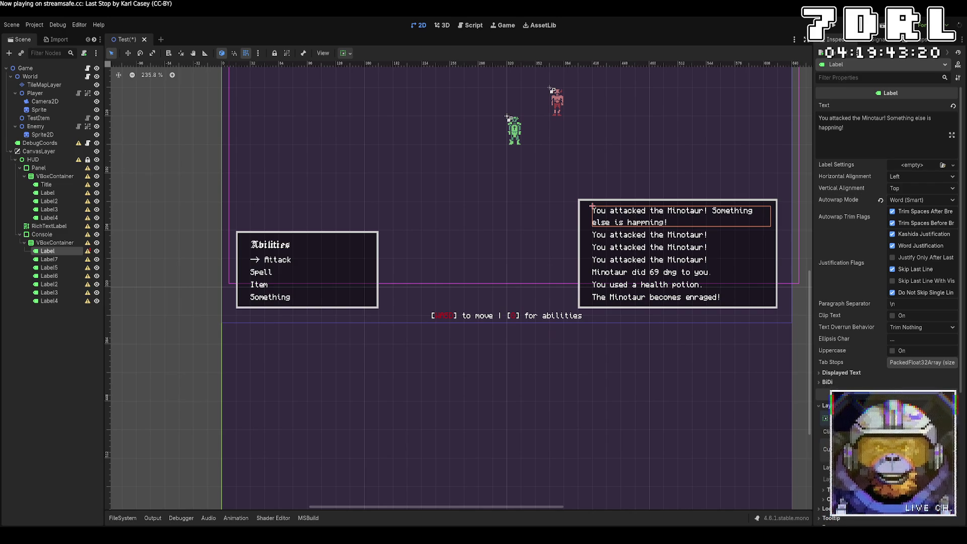
Try a 200 x 16 custom minimum size on all seven log lines, then undo it
{"action": "left_click", "coordinate": [52, 300], "text": "shift"}
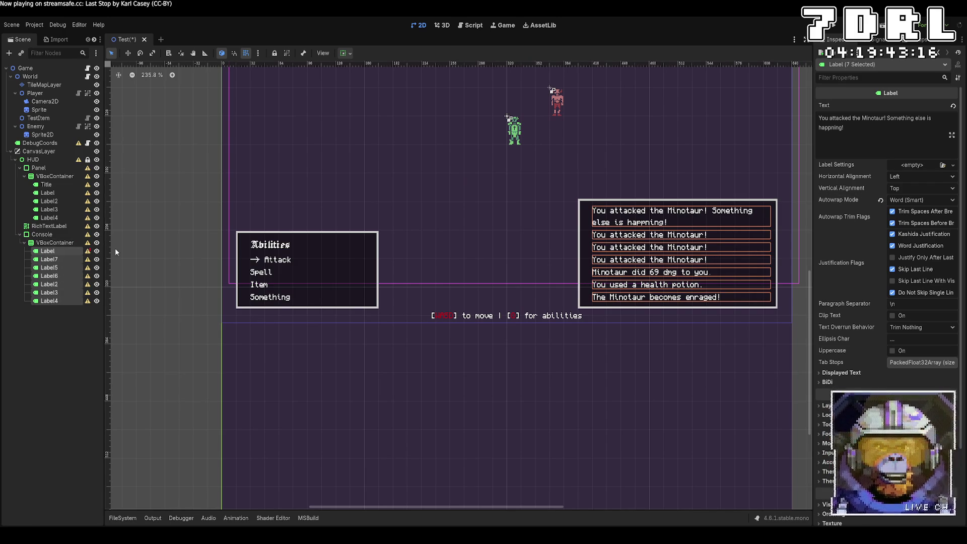
{"action": "scroll", "coordinate": [888, 369], "scroll_direction": "down", "scroll_amount": 3}
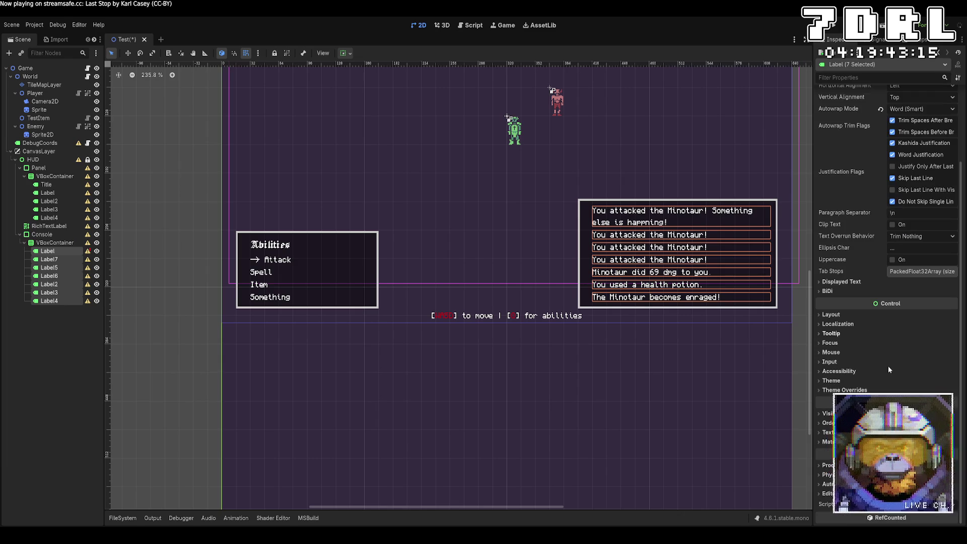
{"action": "left_click", "coordinate": [890, 317]}
{"action": "left_click", "coordinate": [939, 336]}
{"action": "type", "text": "200"}
{"action": "key", "text": "Tab"}
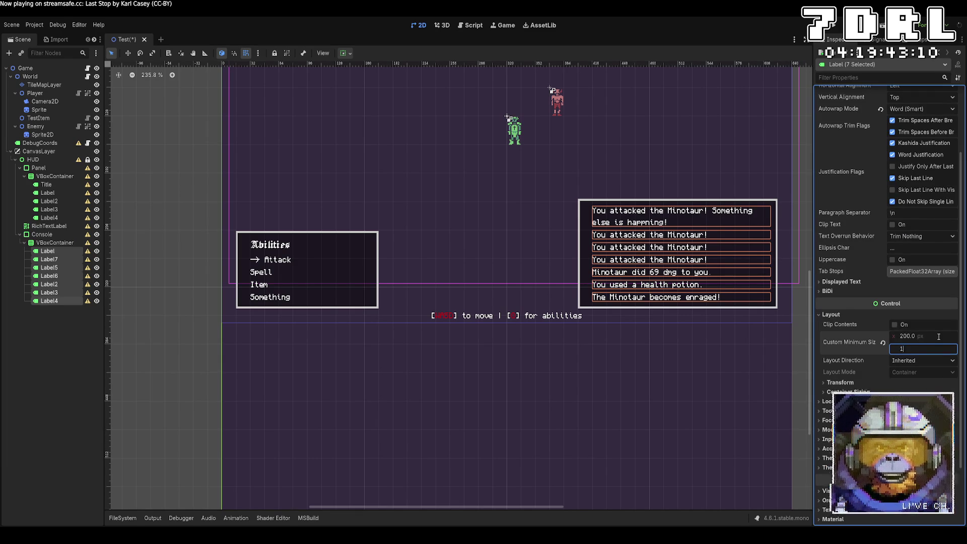
{"action": "type", "text": "16"}
{"action": "key", "text": "Return"}
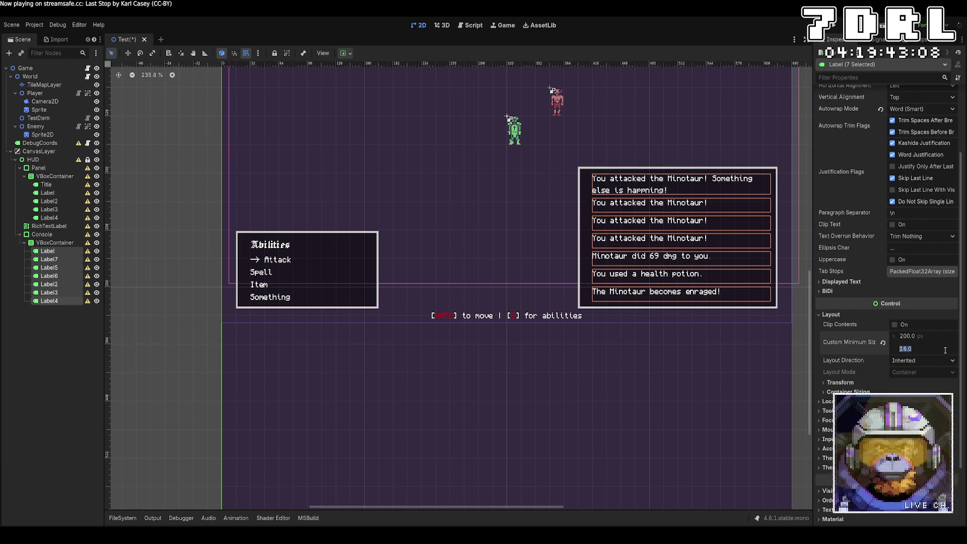
{"action": "key", "text": "ctrl+z"}
Clear the selection and save the scene with the finished combat log
{"action": "left_click", "coordinate": [802, 408]}
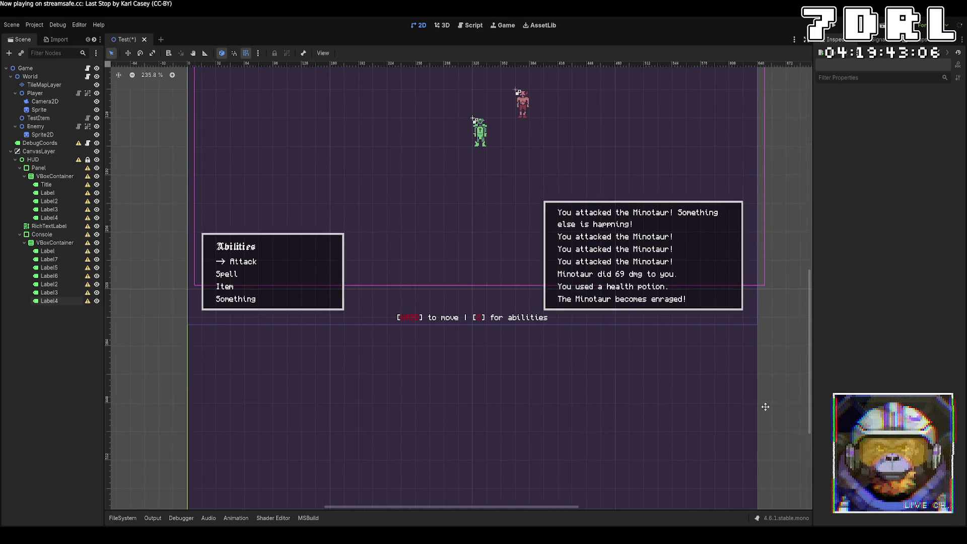
{"action": "left_click_drag", "start_coordinate": [802, 405], "coordinate": [752, 407]}
{"action": "key", "text": "ctrl+s"}
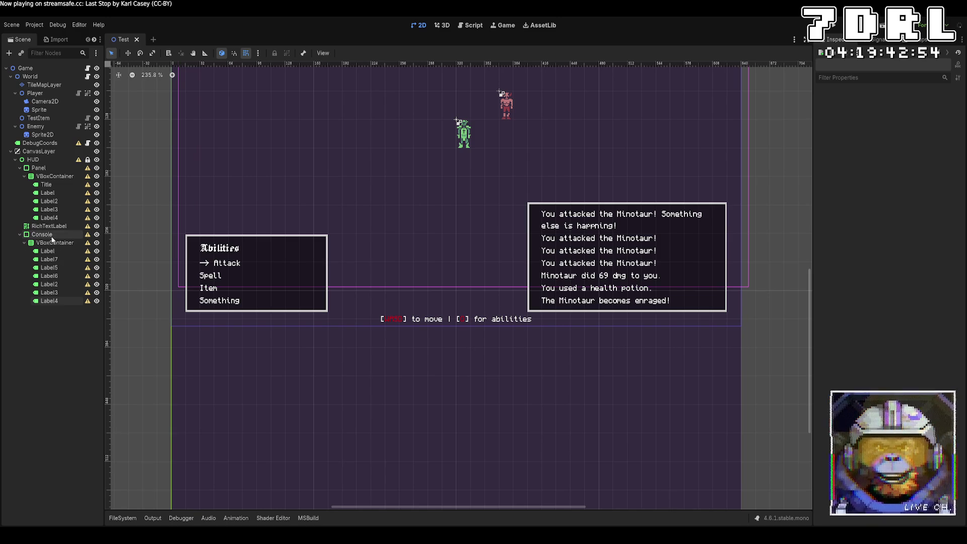
{"action": "left_click", "coordinate": [48, 186]}
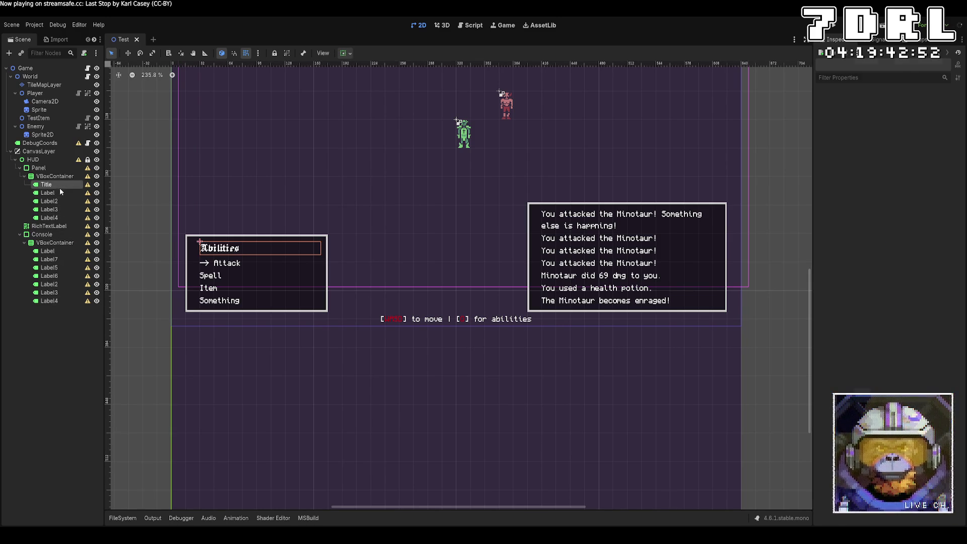
Move the Abilities title out of the VBoxContainer to sit directly under HUD, nudged onto the panel's top edge
{"action": "left_click_drag", "start_coordinate": [48, 175], "coordinate": [47, 174]}
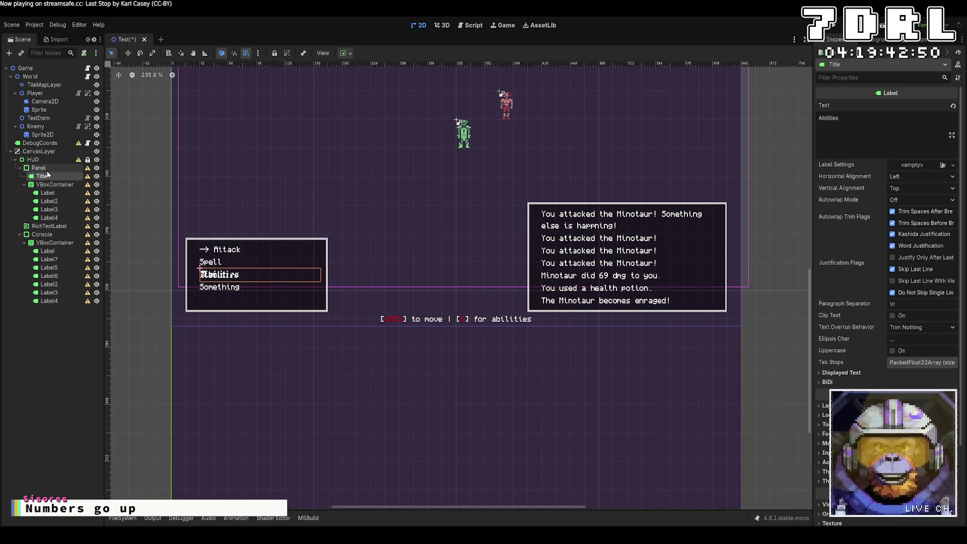
{"action": "scroll", "coordinate": [385, 341], "scroll_direction": "up", "scroll_amount": 1}
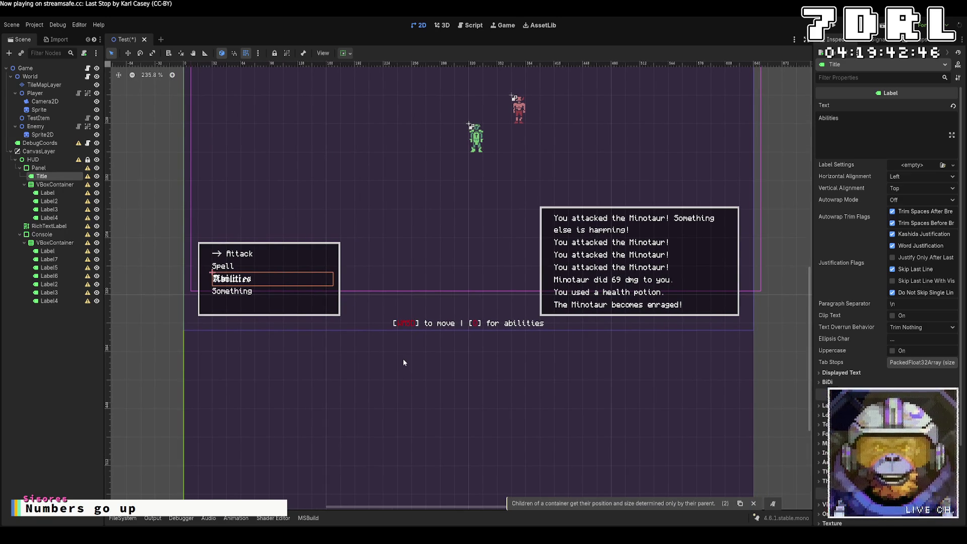
{"action": "left_click_drag", "start_coordinate": [42, 175], "coordinate": [46, 167]}
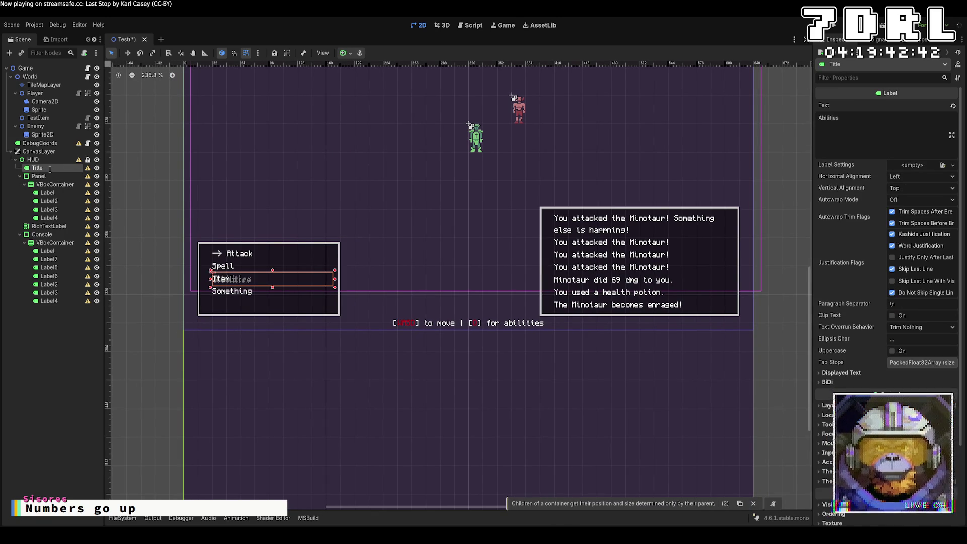
{"action": "key", "text": "Up"}
{"action": "key", "text": "Up"}
{"action": "key", "text": "Down"}
{"action": "key", "text": "Down"}
{"action": "key", "text": "Down"}
{"action": "key", "text": "Down"}
{"action": "key", "text": "Down"}
{"action": "key", "text": "Down"}
{"action": "key", "text": "Down"}
{"action": "key", "text": "Left"}
{"action": "key", "text": "Left"}
{"action": "key", "text": "Left"}
{"action": "key", "text": "Left"}
{"action": "key", "text": "Left"}
{"action": "left_click", "coordinate": [167, 234]}
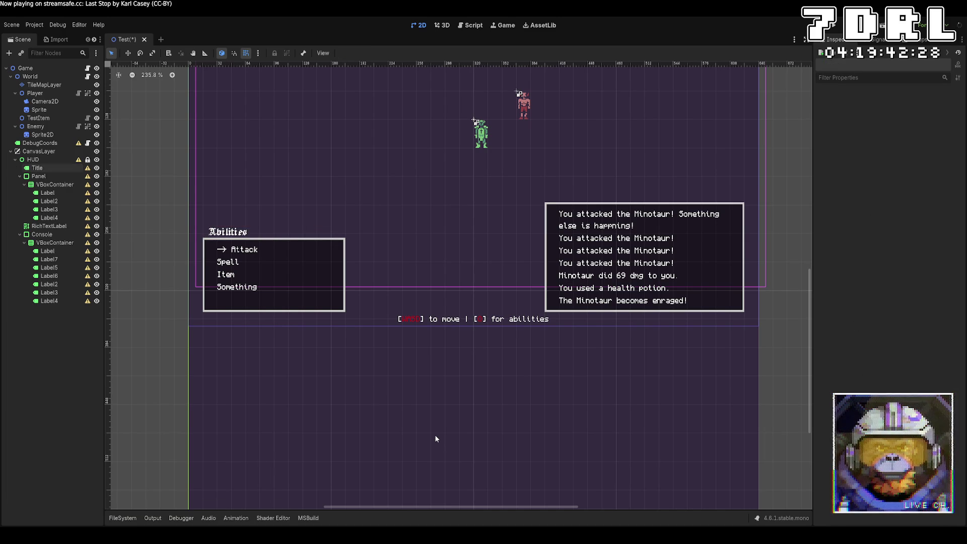
Right-align the Abilities title above the panel and duplicate it as Title2
{"action": "left_click", "coordinate": [250, 233]}
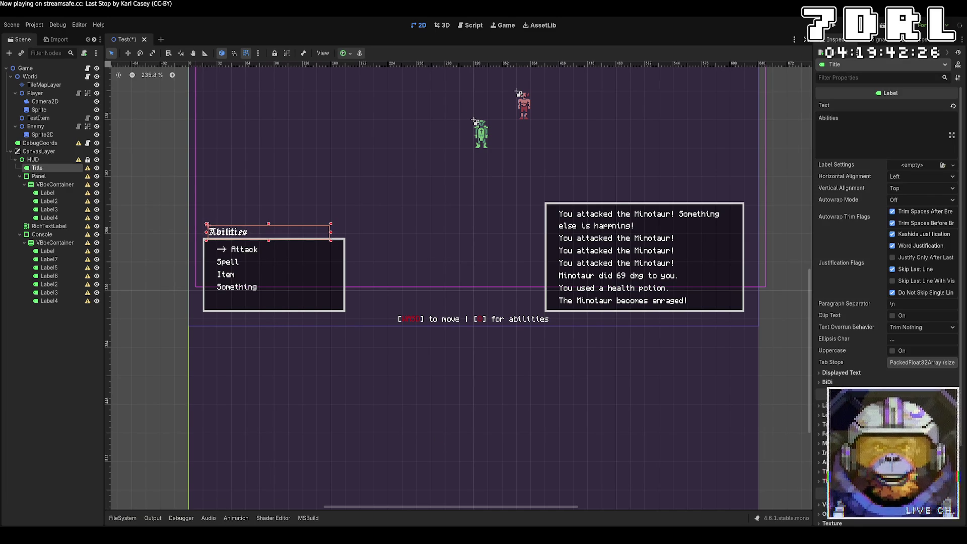
{"action": "left_click", "coordinate": [930, 204]}
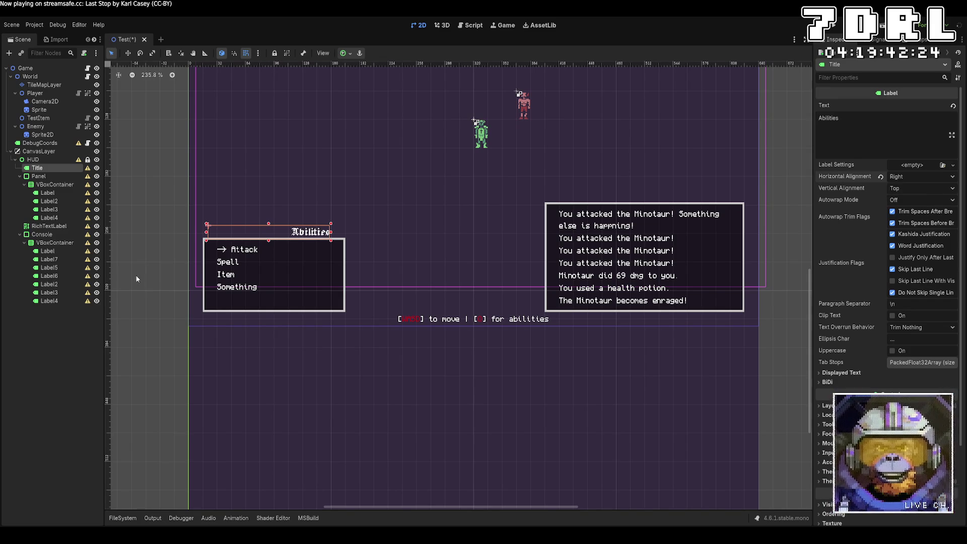
{"action": "key", "text": "Right"}
{"action": "key", "text": "Right"}
{"action": "key", "text": "Right"}
{"action": "key", "text": "Right"}
{"action": "key", "text": "Right"}
{"action": "key", "text": "Right"}
{"action": "left_click", "coordinate": [125, 273]}
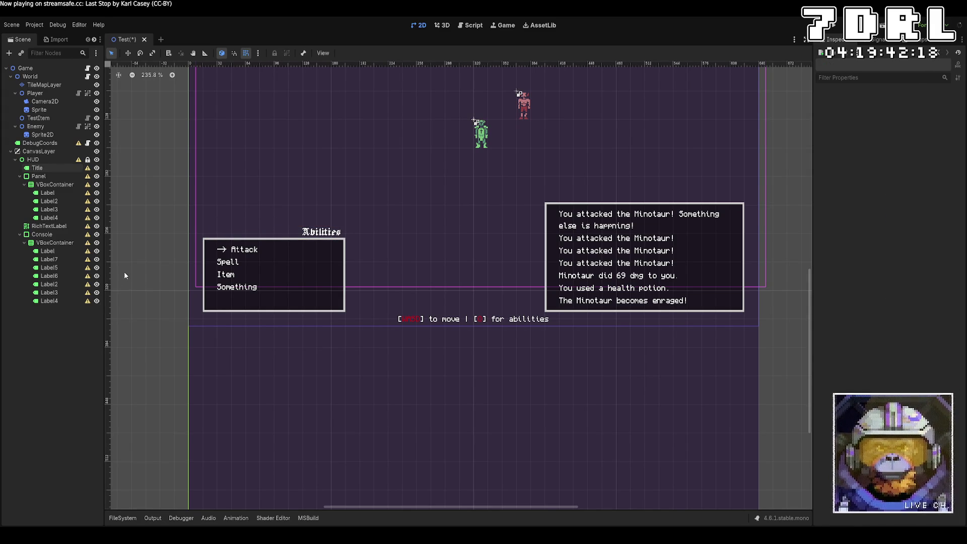
{"action": "left_click", "coordinate": [55, 168]}
{"action": "key", "text": "ctrl+d"}
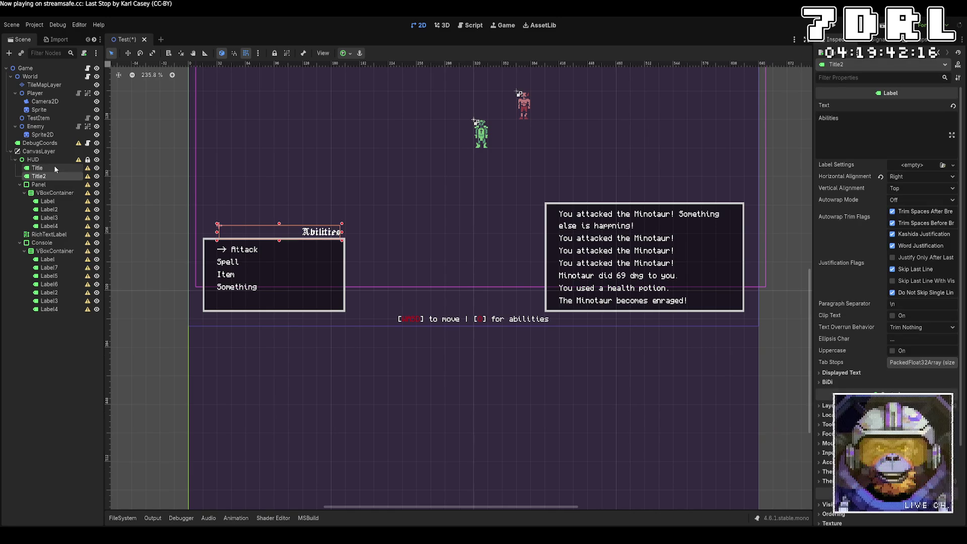
{"action": "type", "text": "Log"}
{"action": "scroll", "coordinate": [454, 166], "scroll_direction": "right", "scroll_amount": 1}
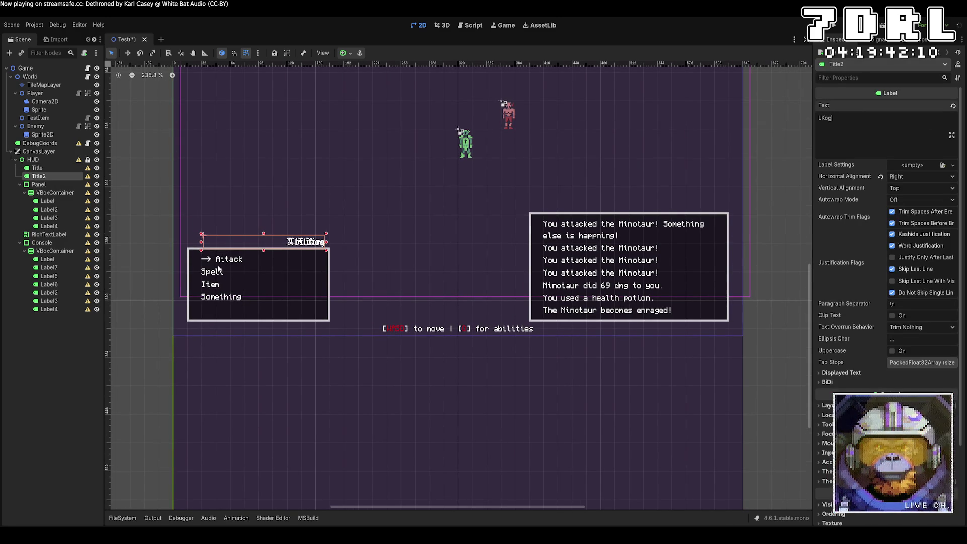
Place the Log title above the Console box's top right corner and save the scene
{"action": "mouse_move", "coordinate": [226, 248]}
{"action": "left_mouse_down"}
{"action": "mouse_move", "coordinate": [636, 203]}
{"action": "mouse_move", "coordinate": [623, 203]}
{"action": "left_mouse_up"}
{"action": "key", "text": "Down"}
{"action": "key", "text": "Down"}
{"action": "key", "text": "Down"}
{"action": "key", "text": "Down"}
{"action": "key", "text": "Down"}
{"action": "key", "text": "Down"}
{"action": "key", "text": "Right"}
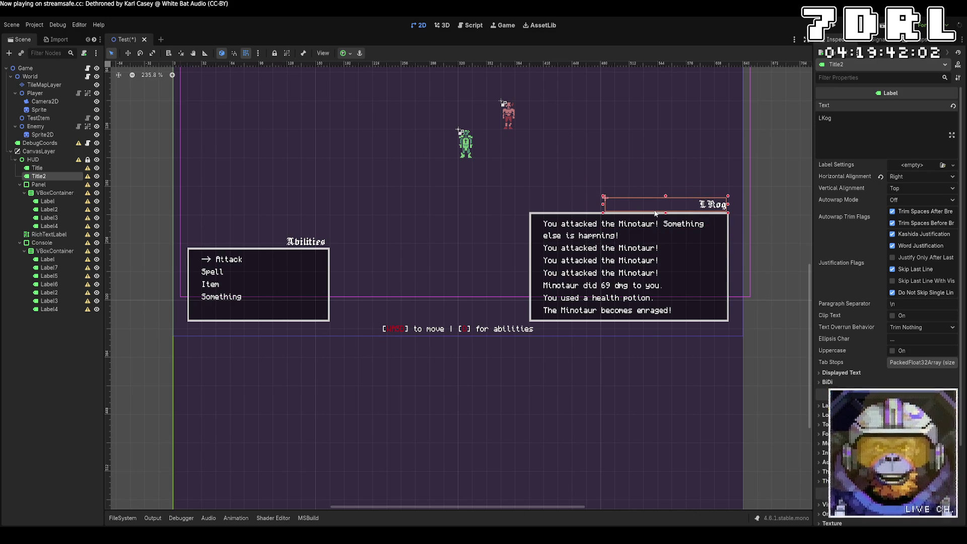
{"action": "key", "text": "Down"}
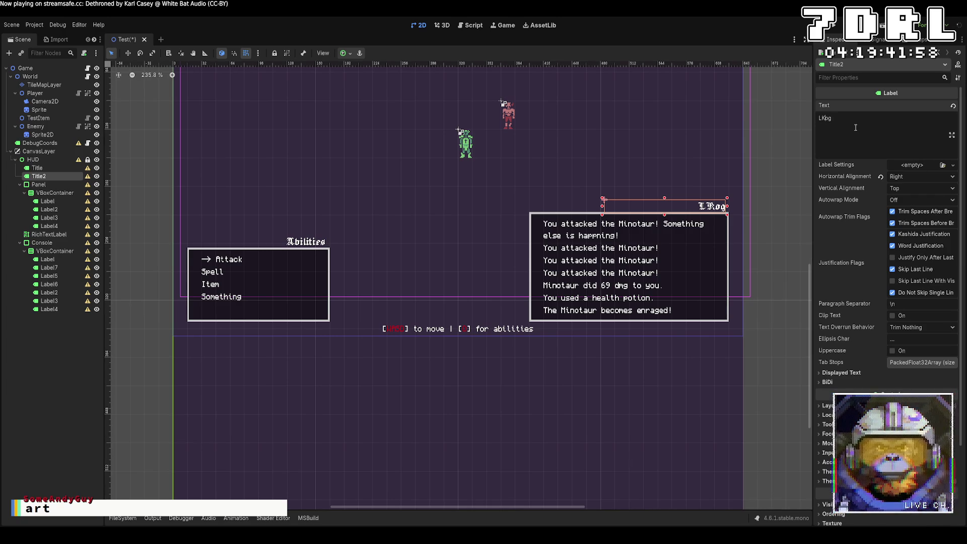
{"action": "left_click", "coordinate": [757, 229]}
{"action": "key", "text": "ctrl+s"}
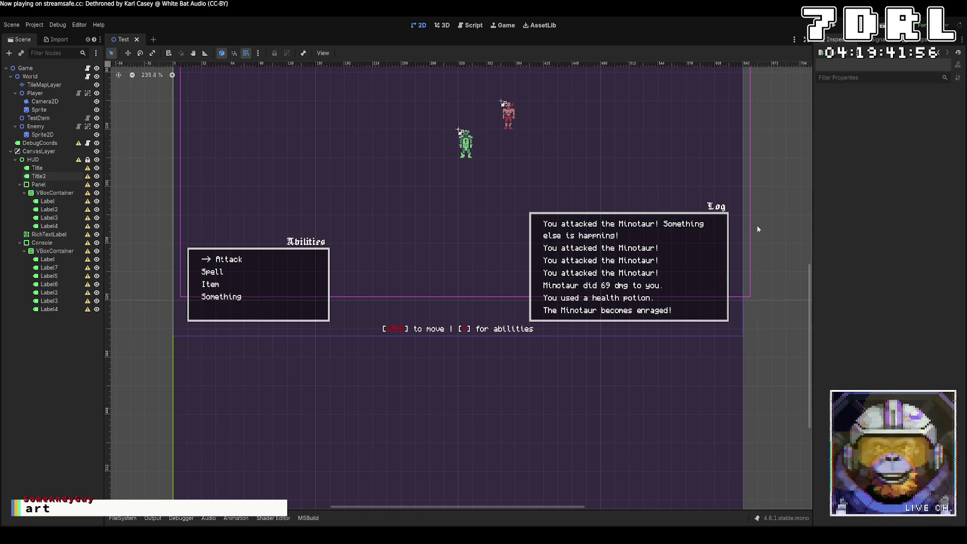